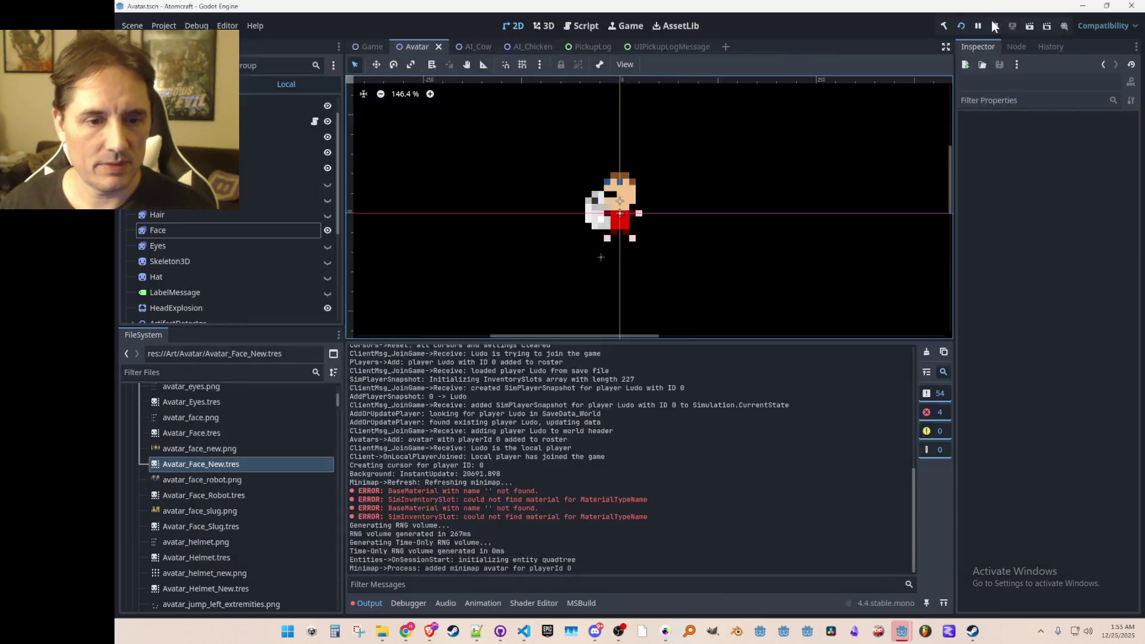
# Step: Stop the Atomcraft test run, leaving the Avatar scene open in the Godot editor
pyautogui.hotkey('ctrl', 's')
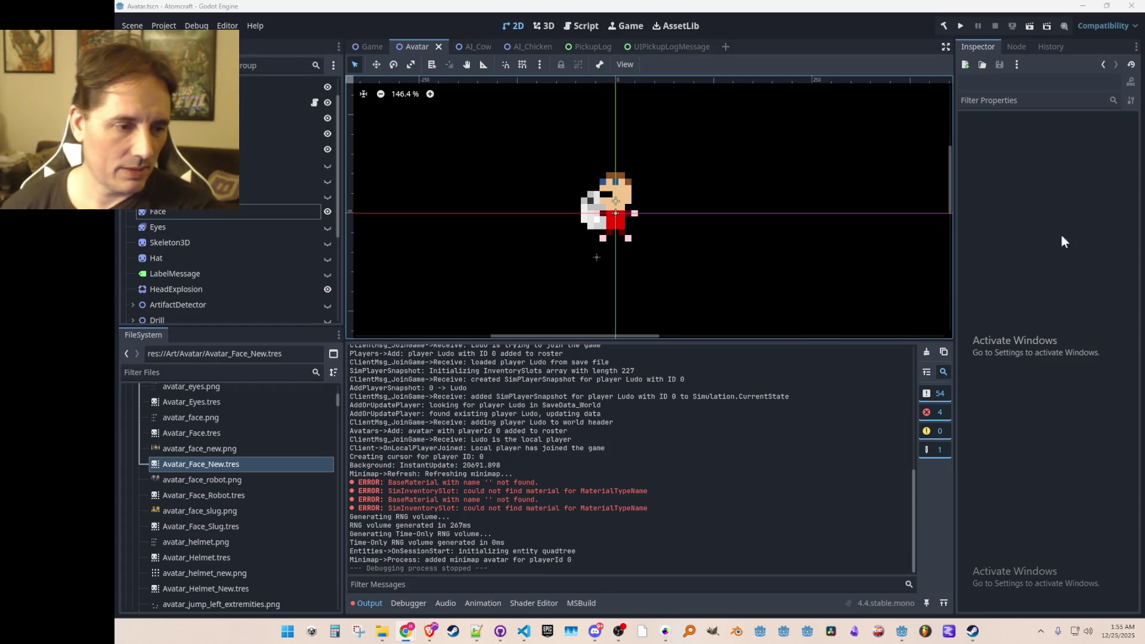
pyautogui.moveTo(382, 631)
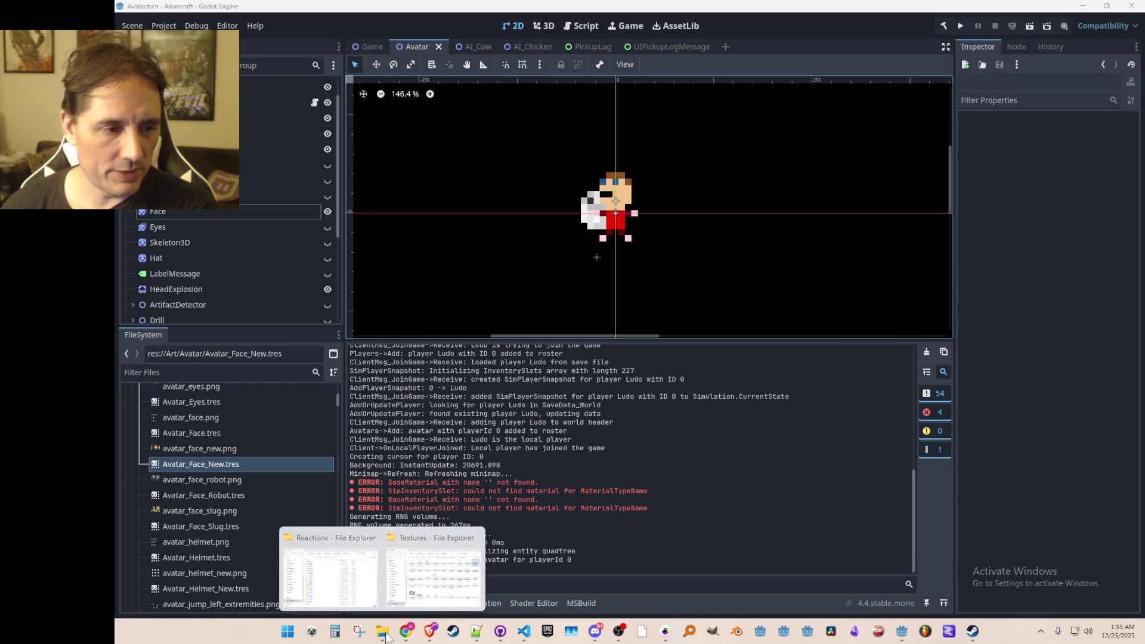
pyautogui.click(355, 574)
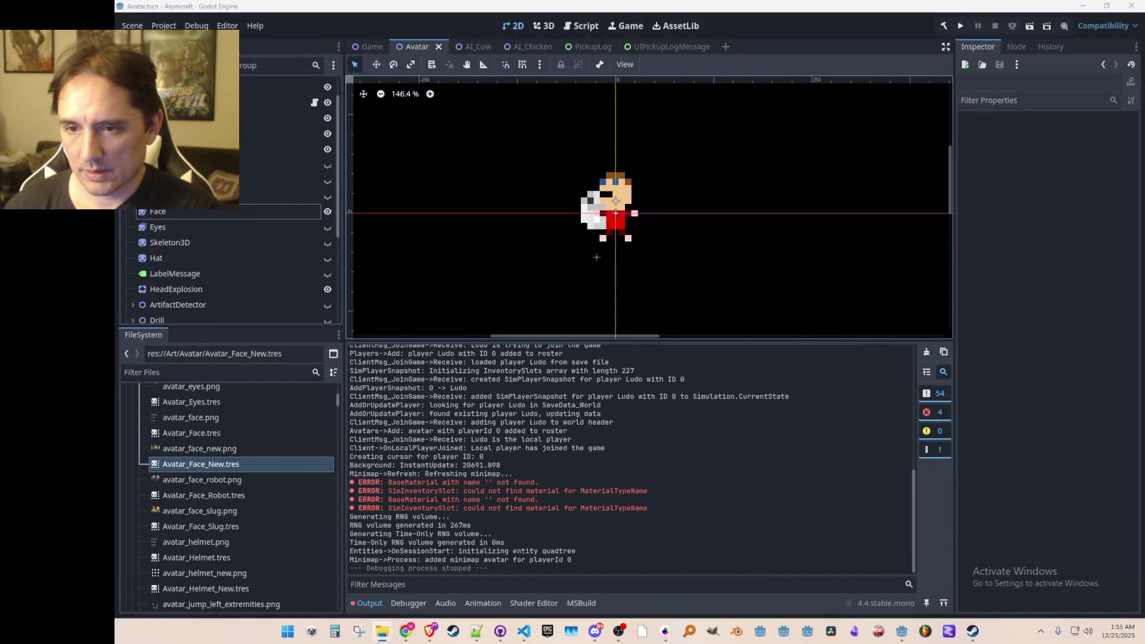
pyautogui.click(382, 631)
pyautogui.moveTo(1117, 308)
pyautogui.mouseDown()
pyautogui.moveTo(779, 175)
pyautogui.moveTo(824, 211)
pyautogui.mouseUp()
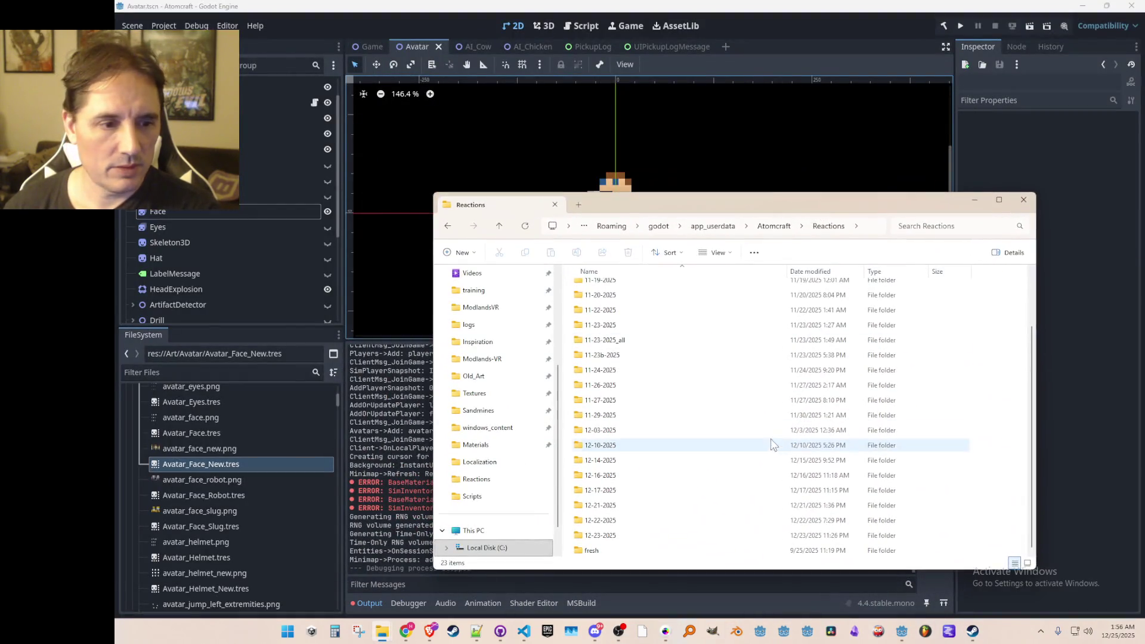
pyautogui.click(785, 222)
pyautogui.doubleClick(613, 377)
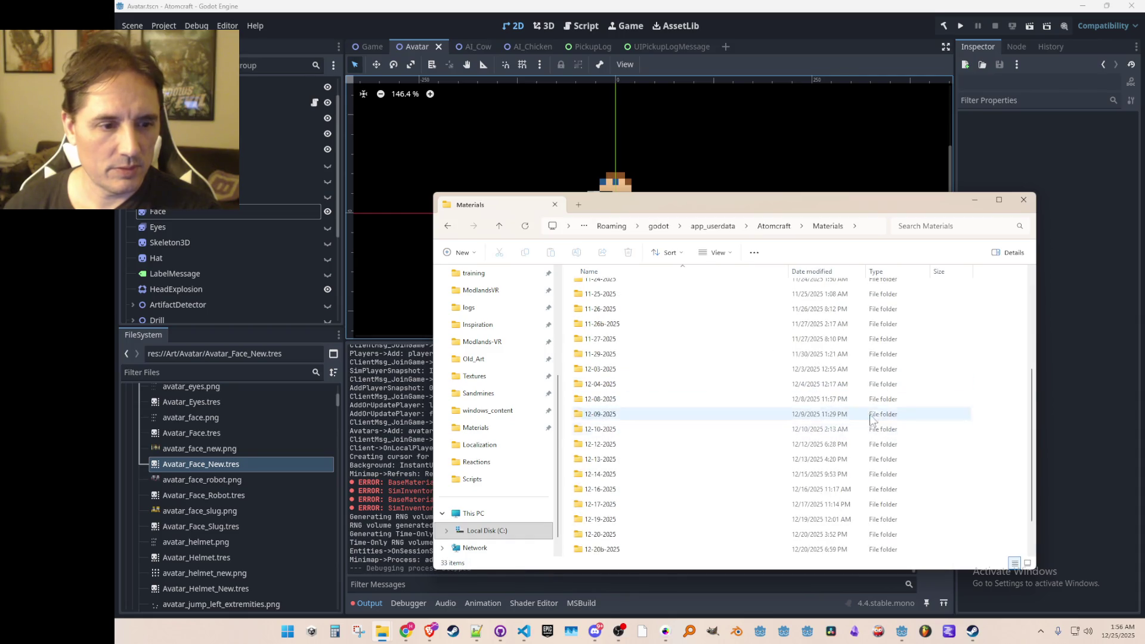
pyautogui.click(785, 226)
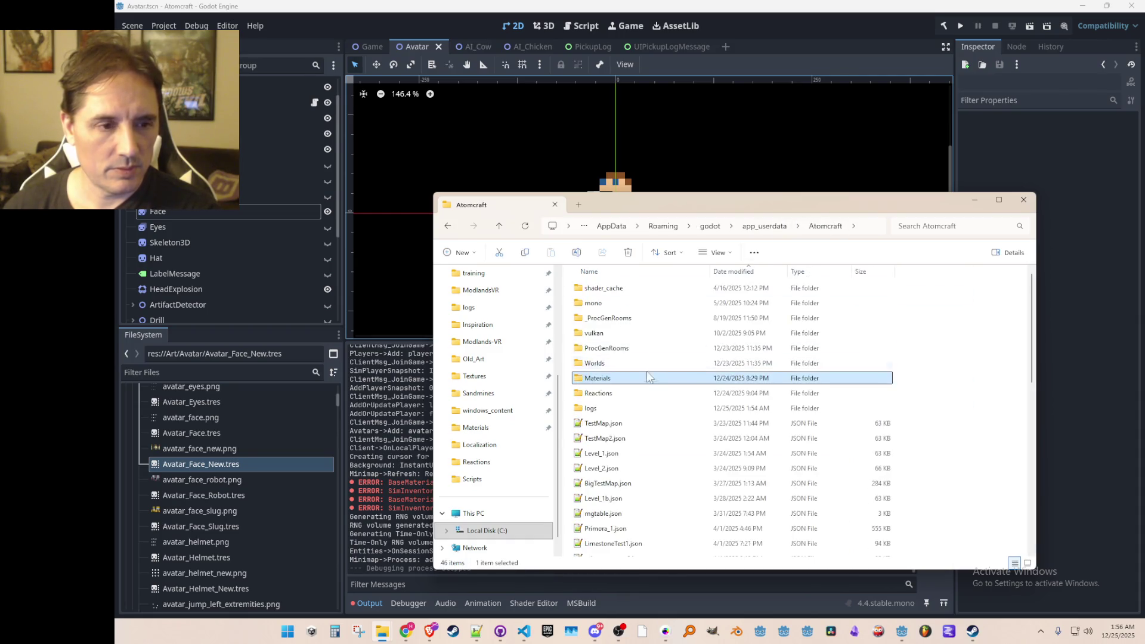
pyautogui.scroll(5, 191, 486)
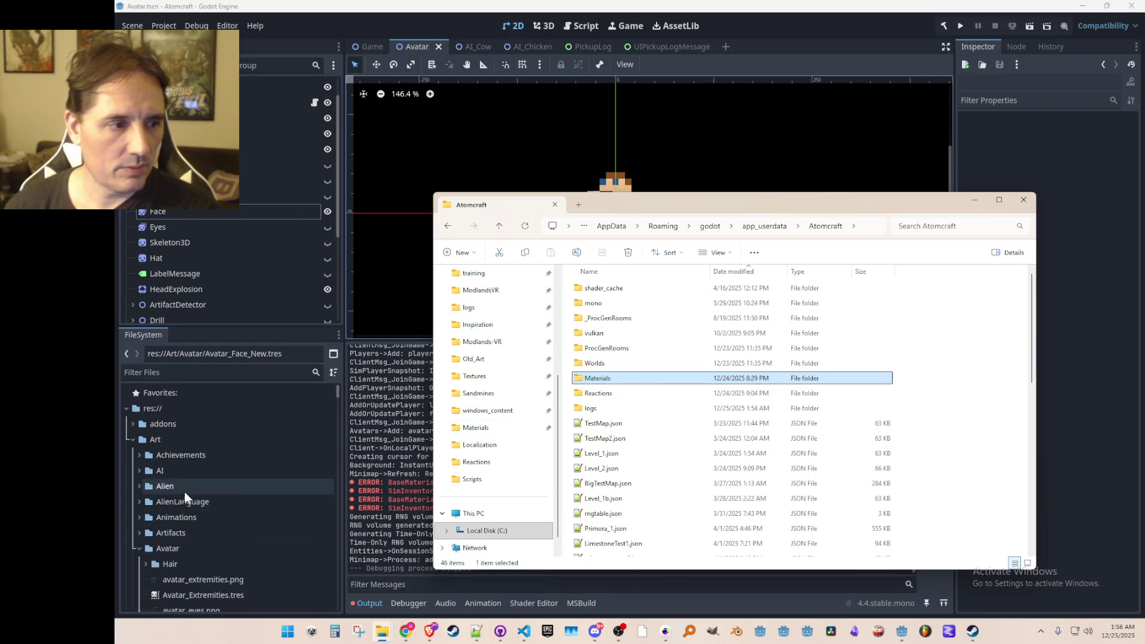
pyautogui.doubleClick(611, 348)
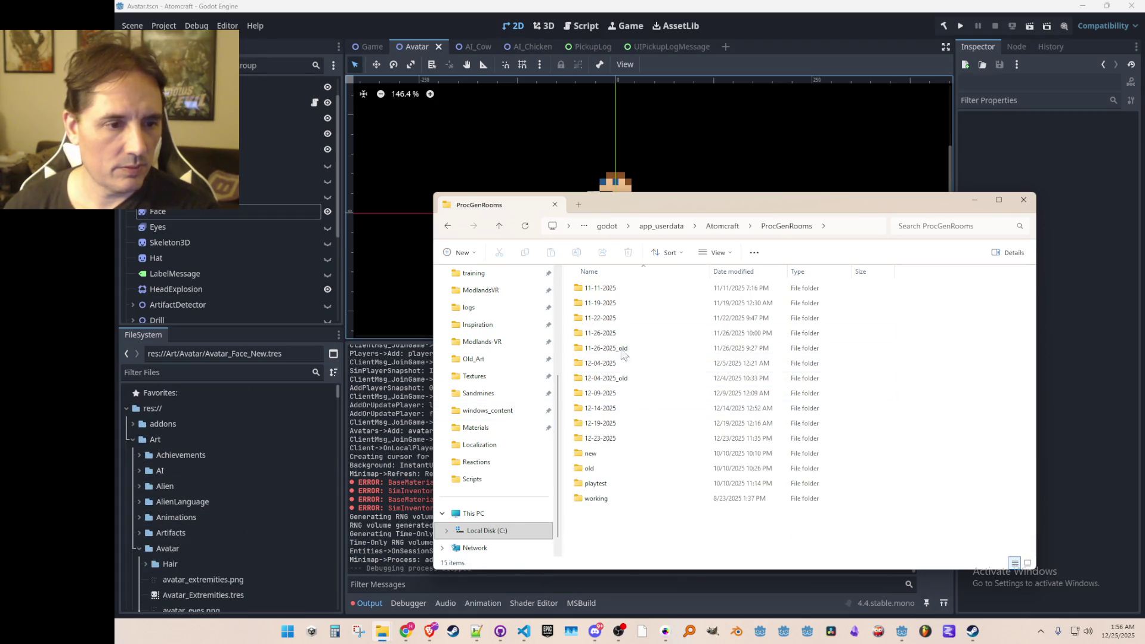
pyautogui.click(499, 227)
pyautogui.click(791, 27)
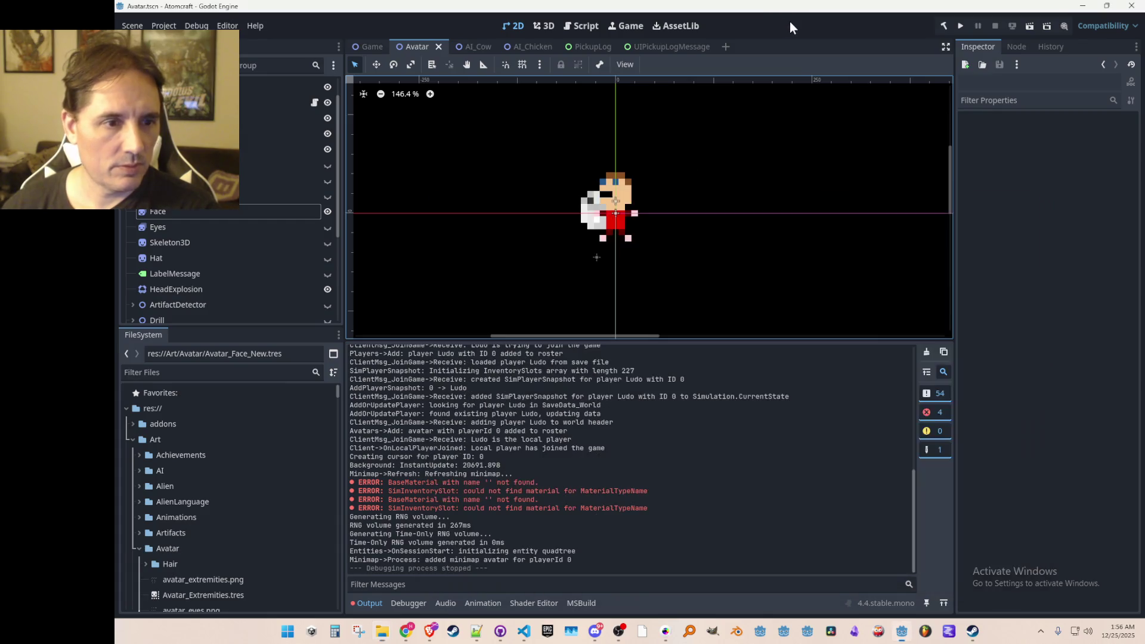
# Step: Collapse the Avatar and Art folders in the FileSystem dock to show the top-level folders
pyautogui.click(138, 549)
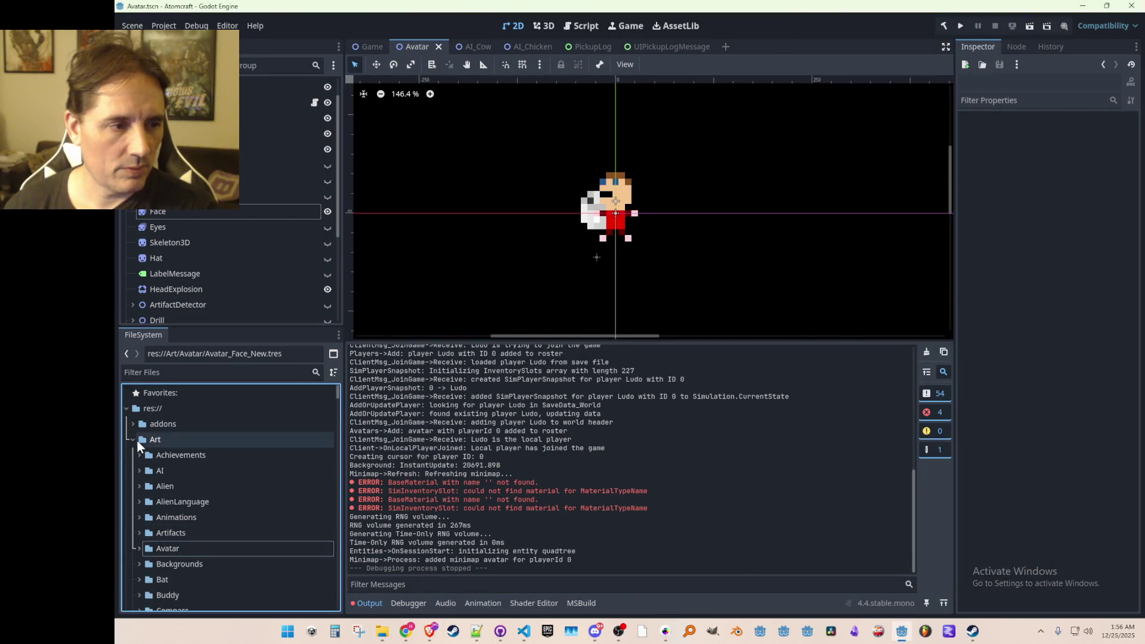
pyautogui.click(132, 440)
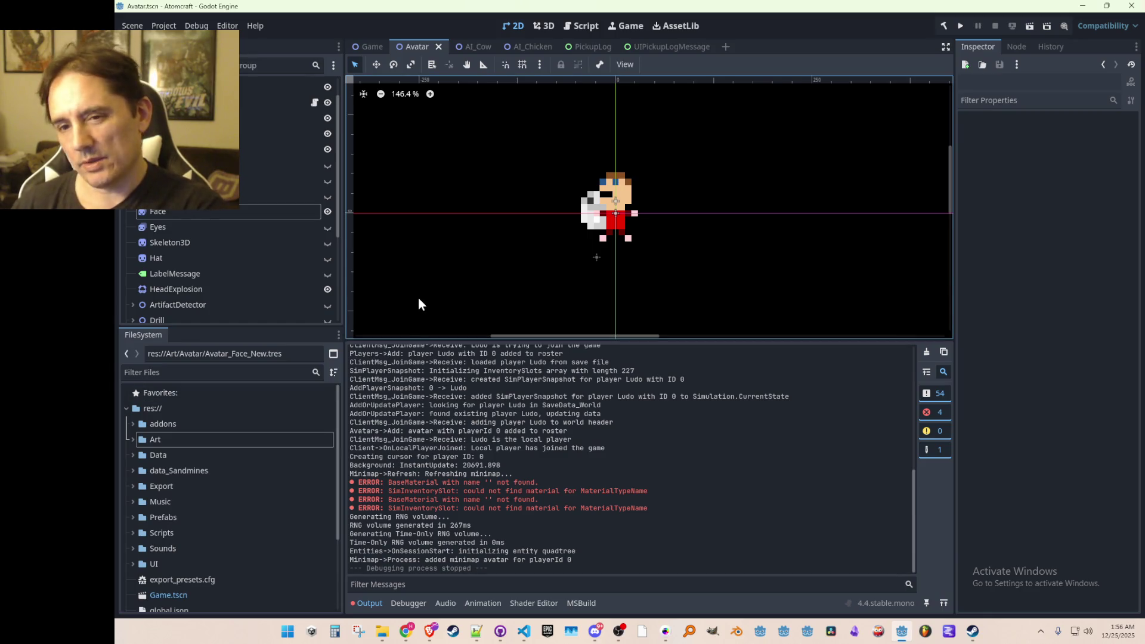
pyautogui.scroll(1, 678, 231)
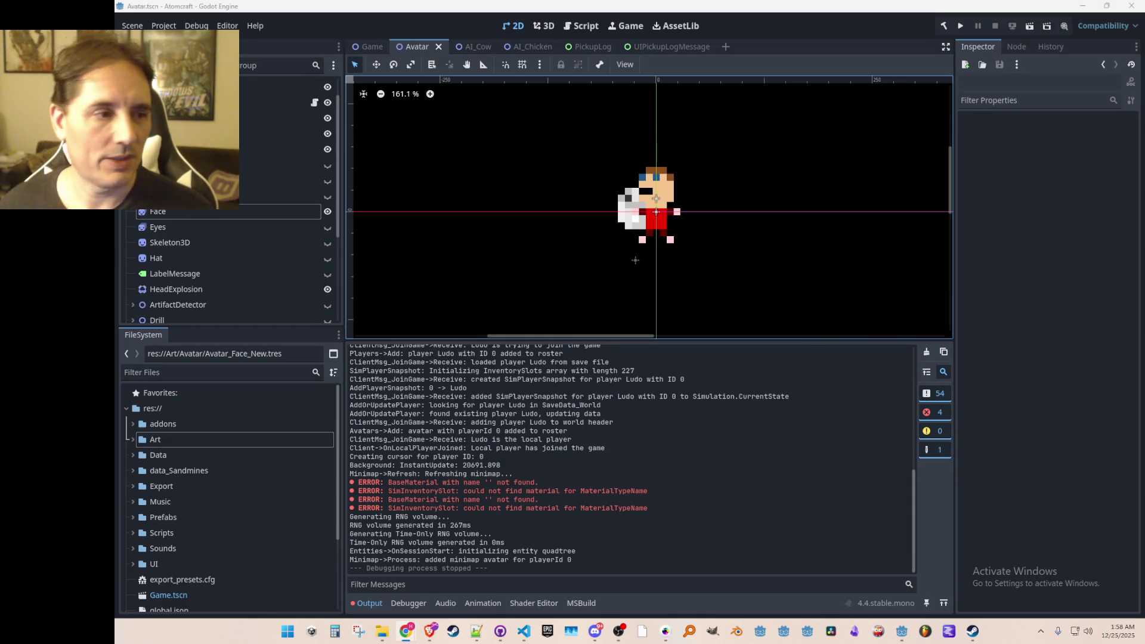
pyautogui.hscroll(2, 549, 201)
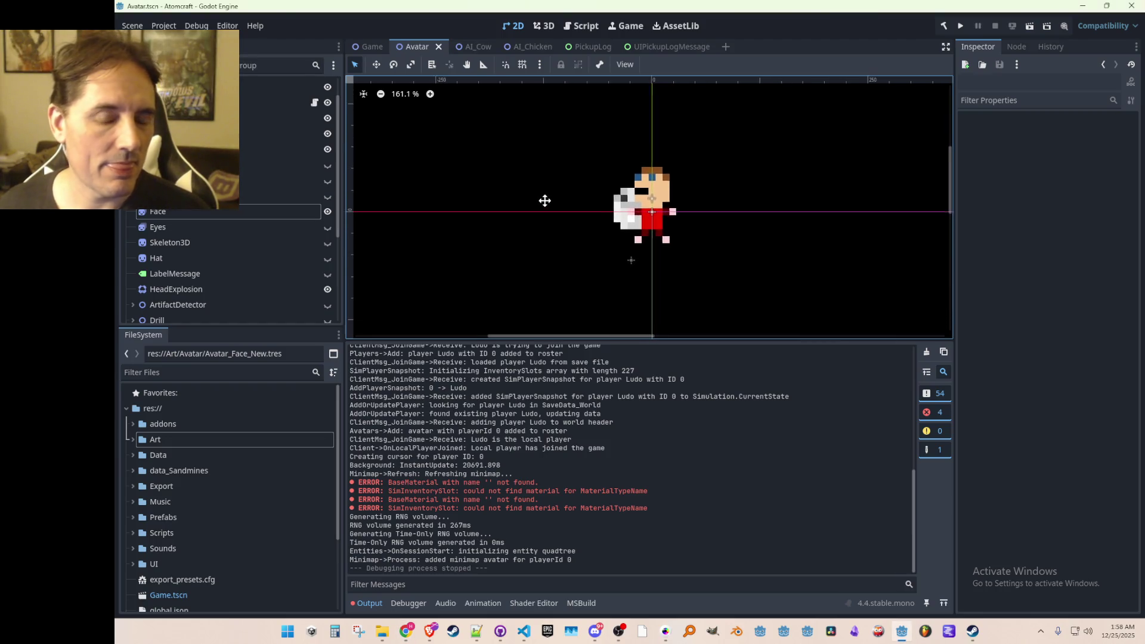
# Step: Save the Game scene and export a Windows Desktop build, overwriting AtomCraft.exe
pyautogui.click(372, 46)
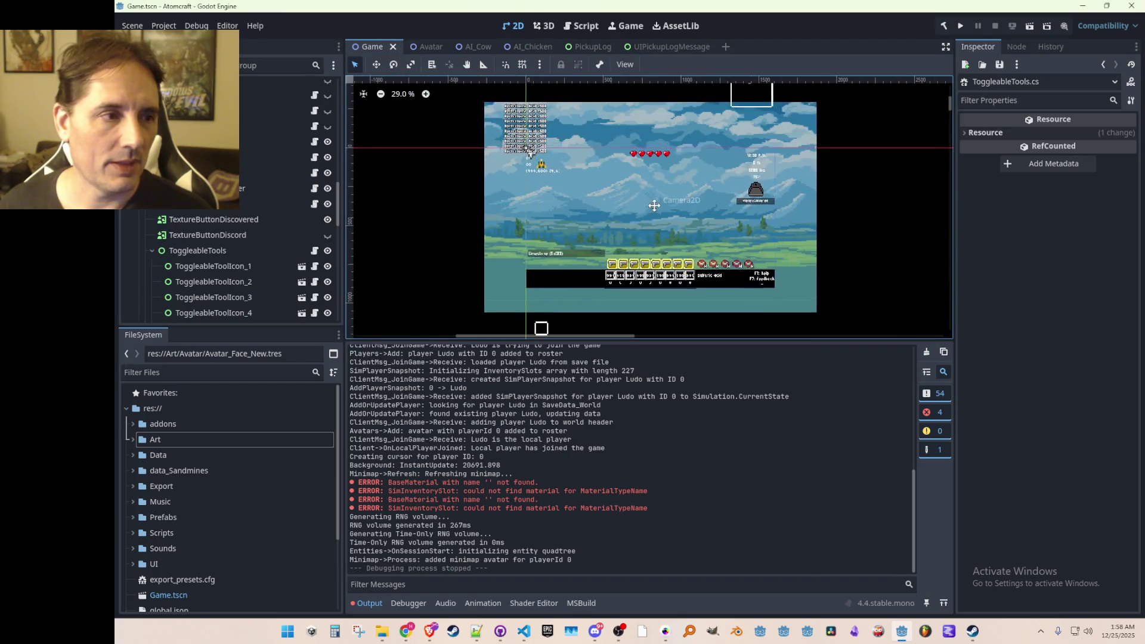
pyautogui.hotkey('ctrl', 's')
pyautogui.click(161, 26)
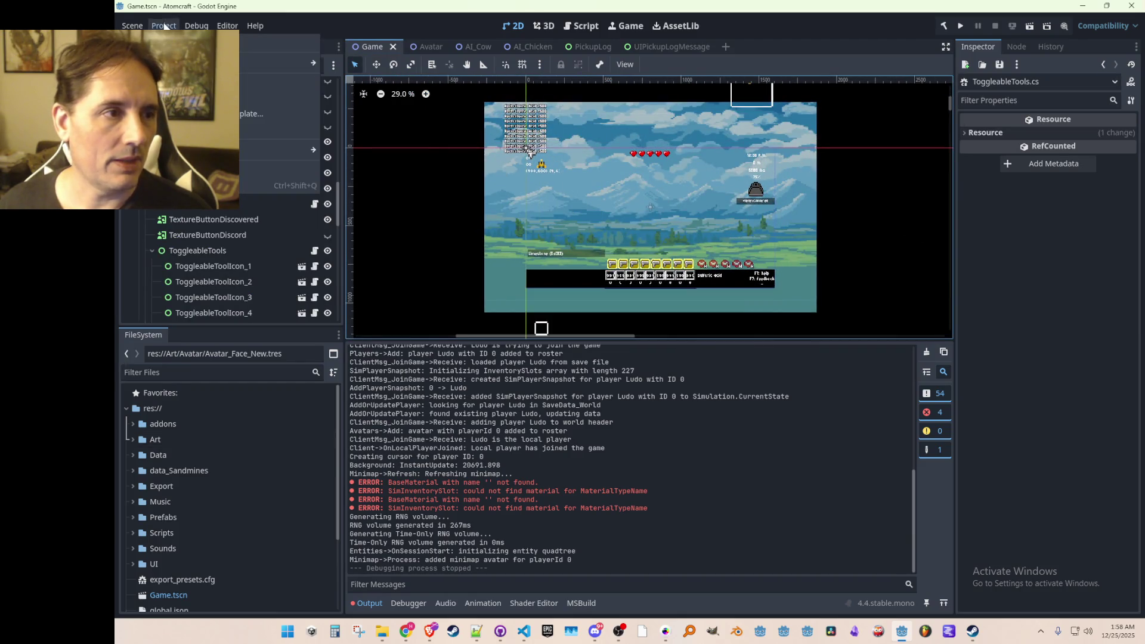
pyautogui.click(179, 84)
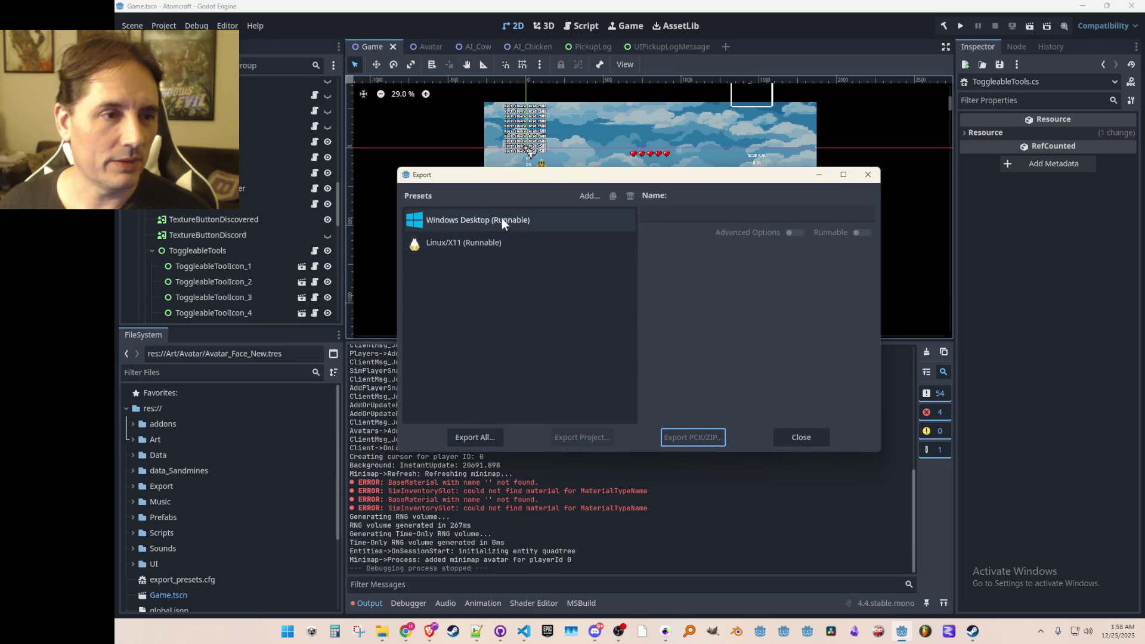
pyautogui.click(502, 218)
pyautogui.click(589, 431)
pyautogui.click(526, 496)
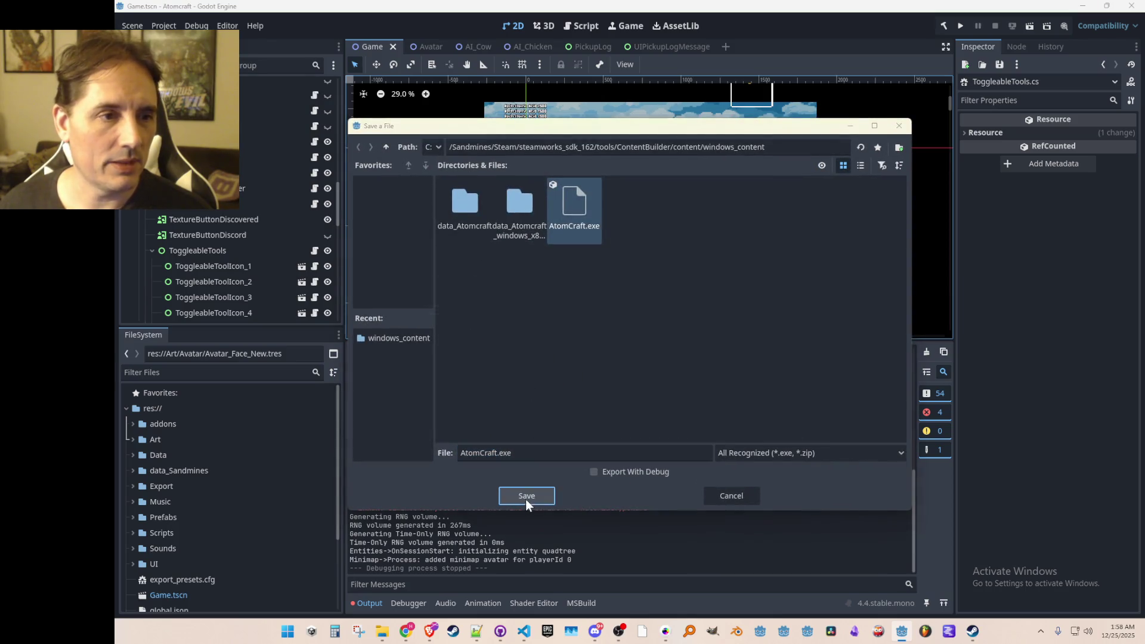
pyautogui.click(547, 338)
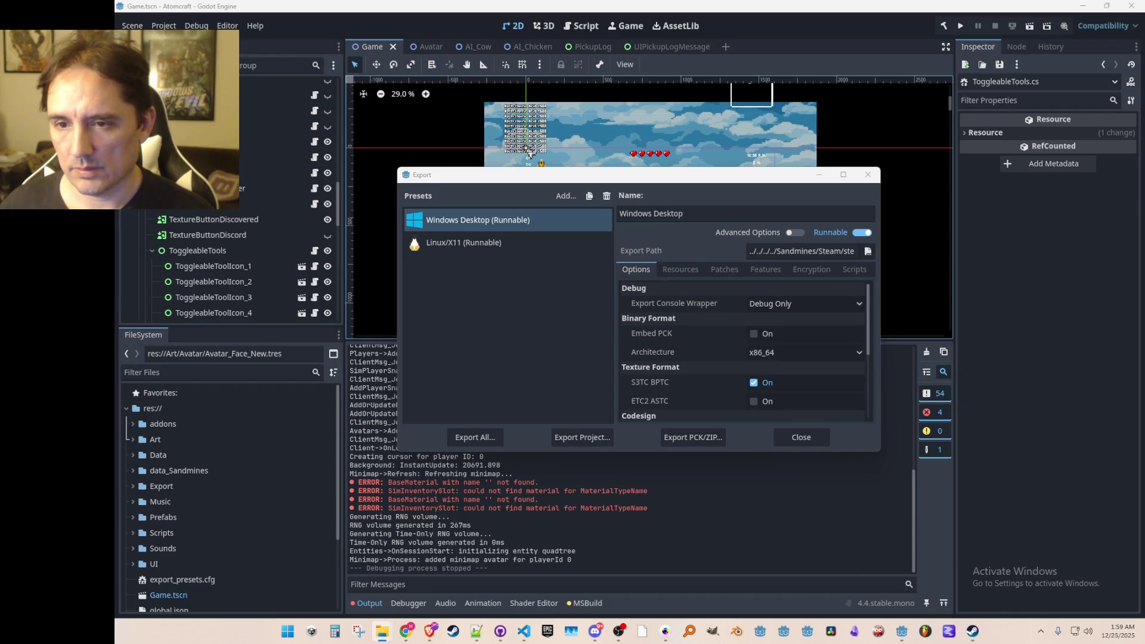
# Step: Close the Export dialog so the Game scene shows in the editor
pyautogui.click(801, 437)
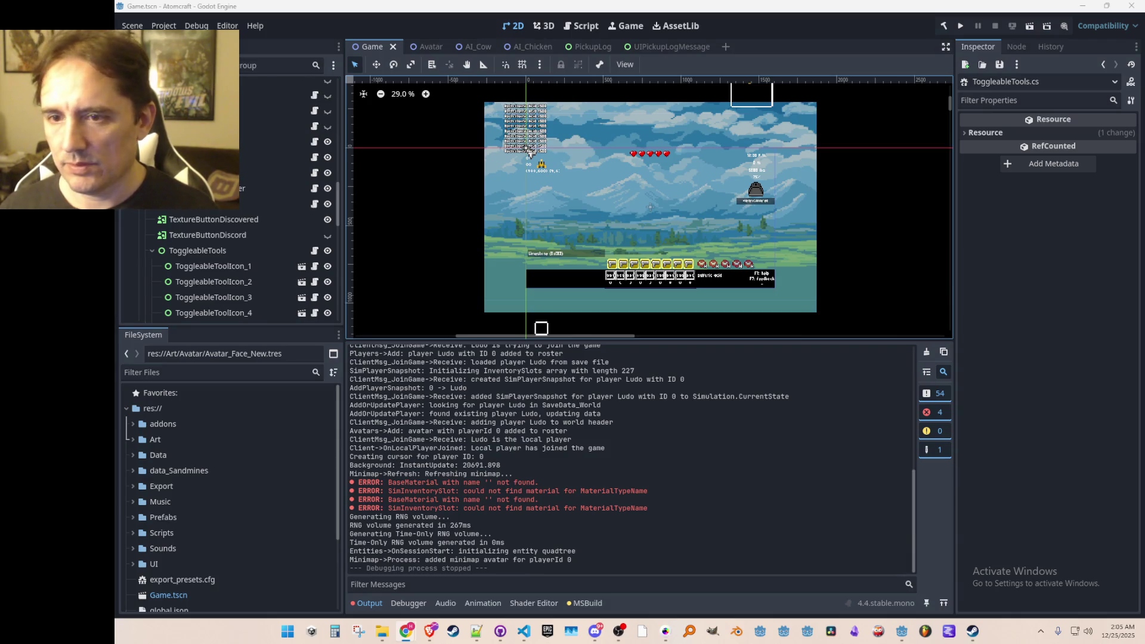
# Step: Bring the itch.io Atomcraft new-devlog page back in front of Godot
pyautogui.hotkey('alt', 'Tab')
# Step: Finish the bullet explaining weightless solids floated, asking readers to report odd behaviour
pyautogui.moveTo(718, 128)
pyautogui.mouseDown()
pyautogui.moveTo(648, 87)
pyautogui.moveTo(649, 109)
pyautogui.mouseUp()
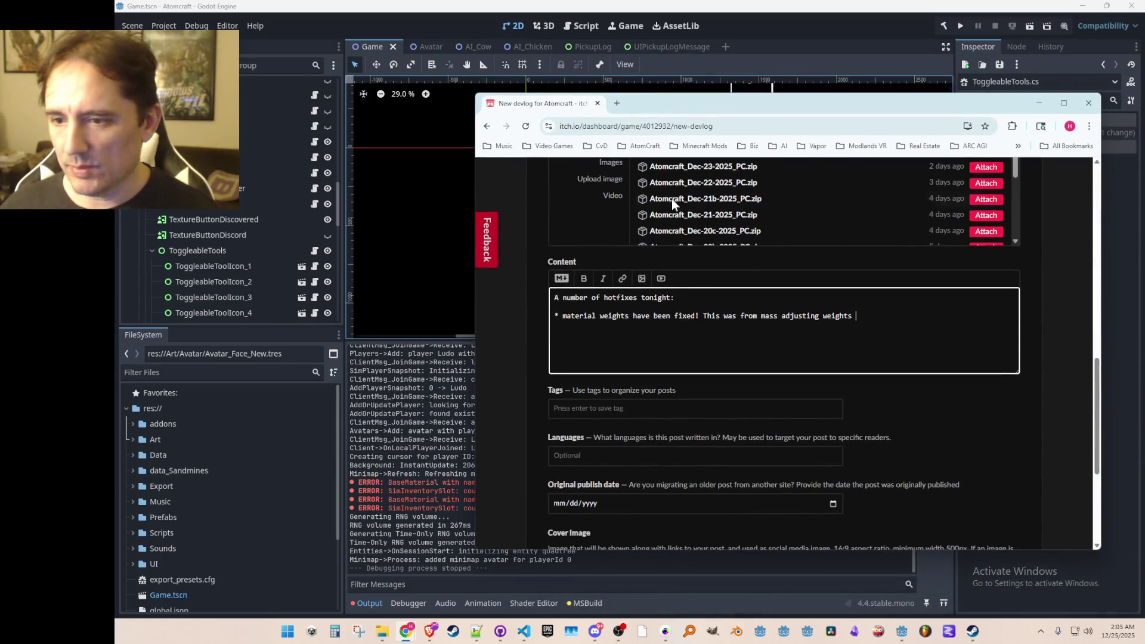
pyautogui.click(866, 333)
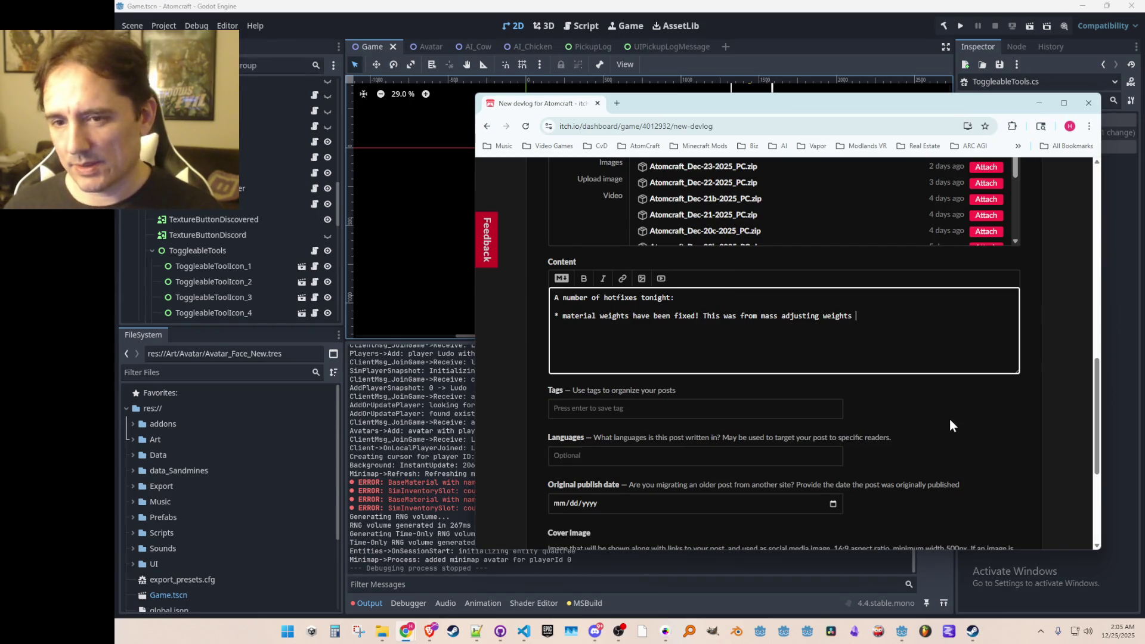
pyautogui.write('to get ')
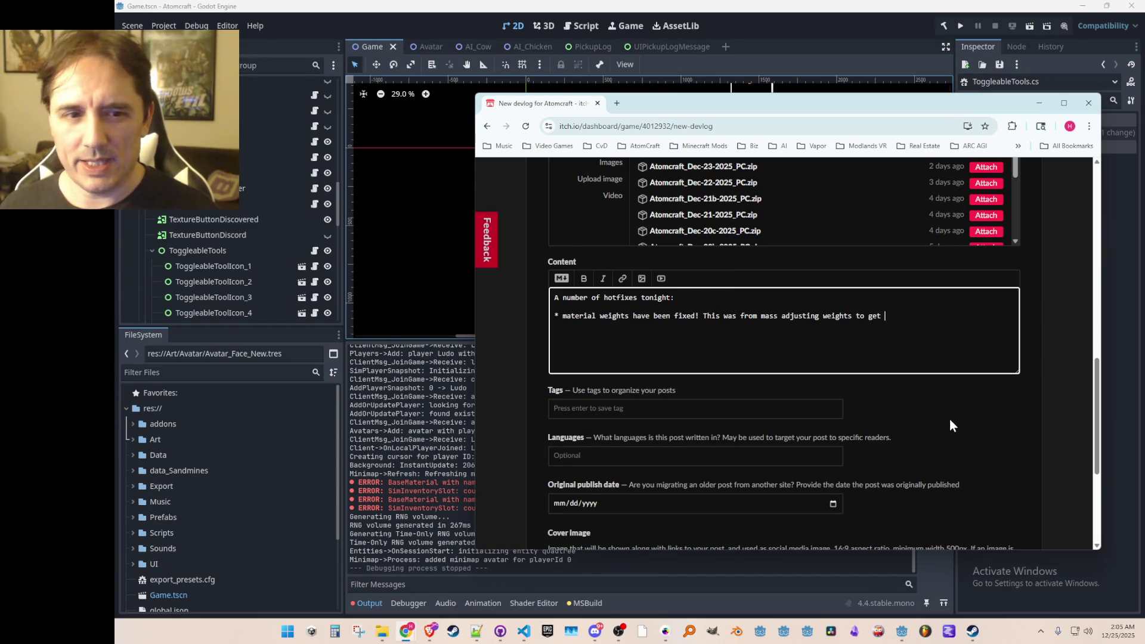
pyautogui.write('buoyancy ')
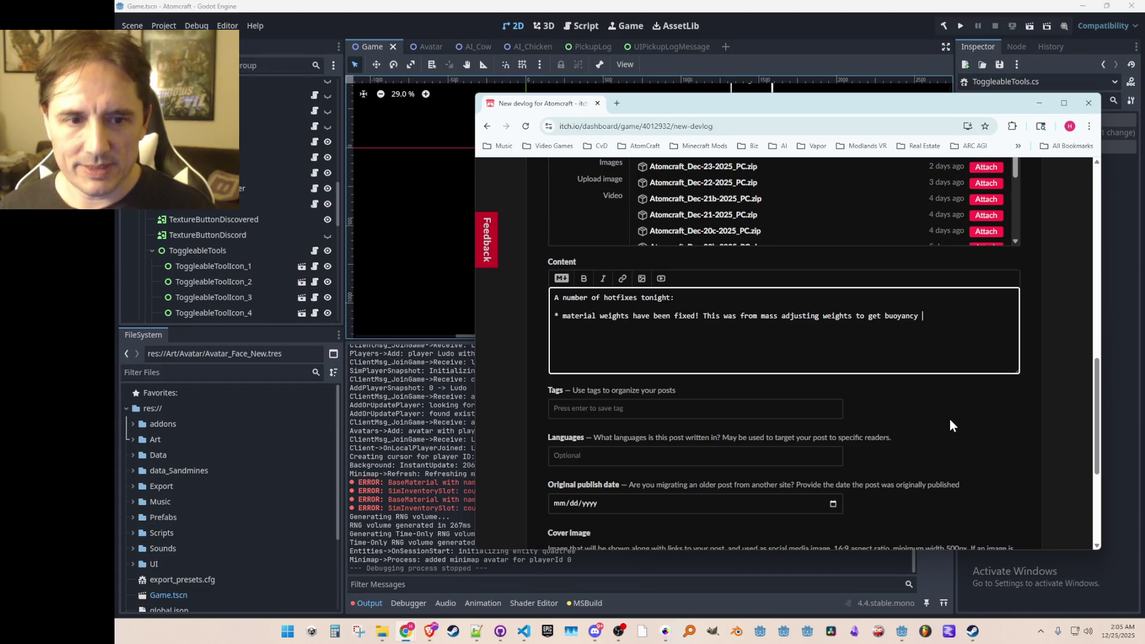
pyautogui.write('for solids')
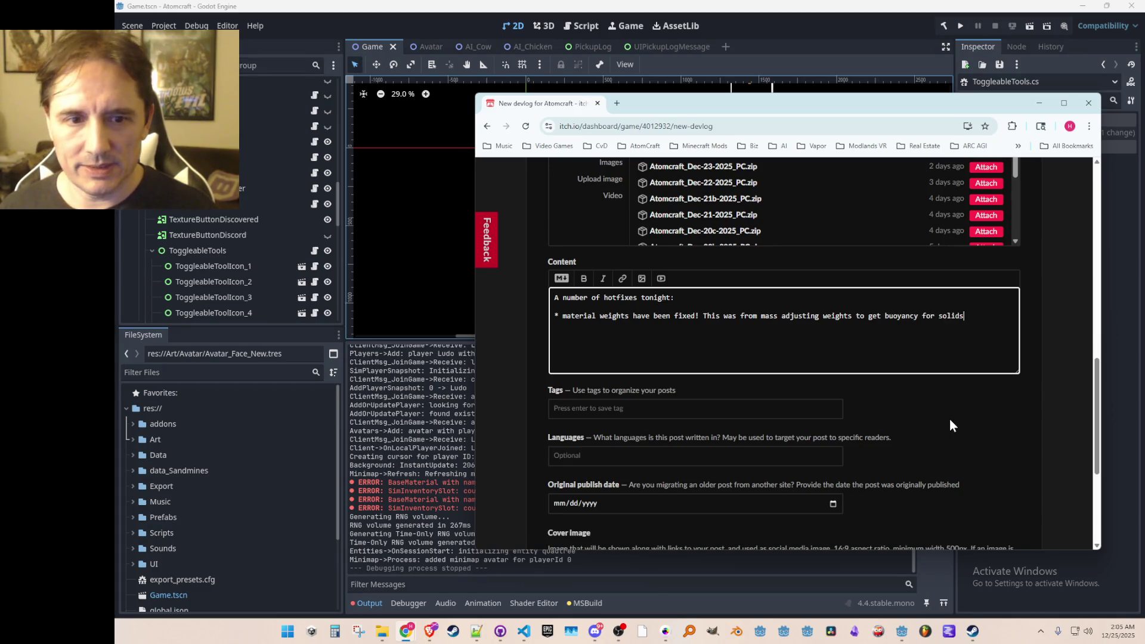
pyautogui.write(' in liquid working th')
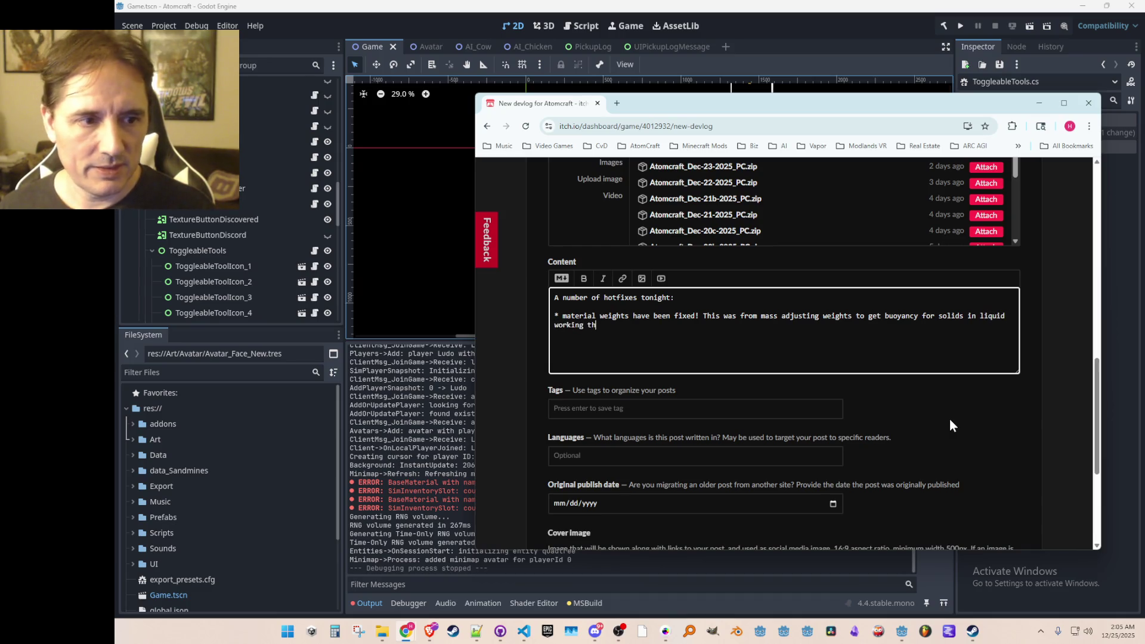
pyautogui.write('e other day')
pyautogui.write(', but ')
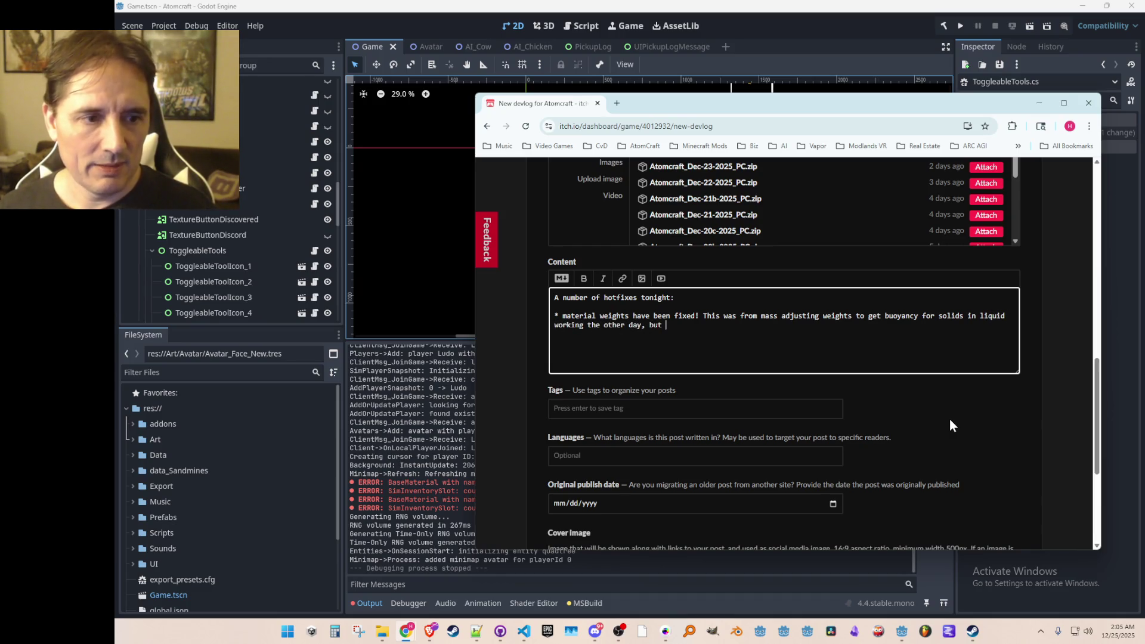
pyautogui.write('now it seems like ')
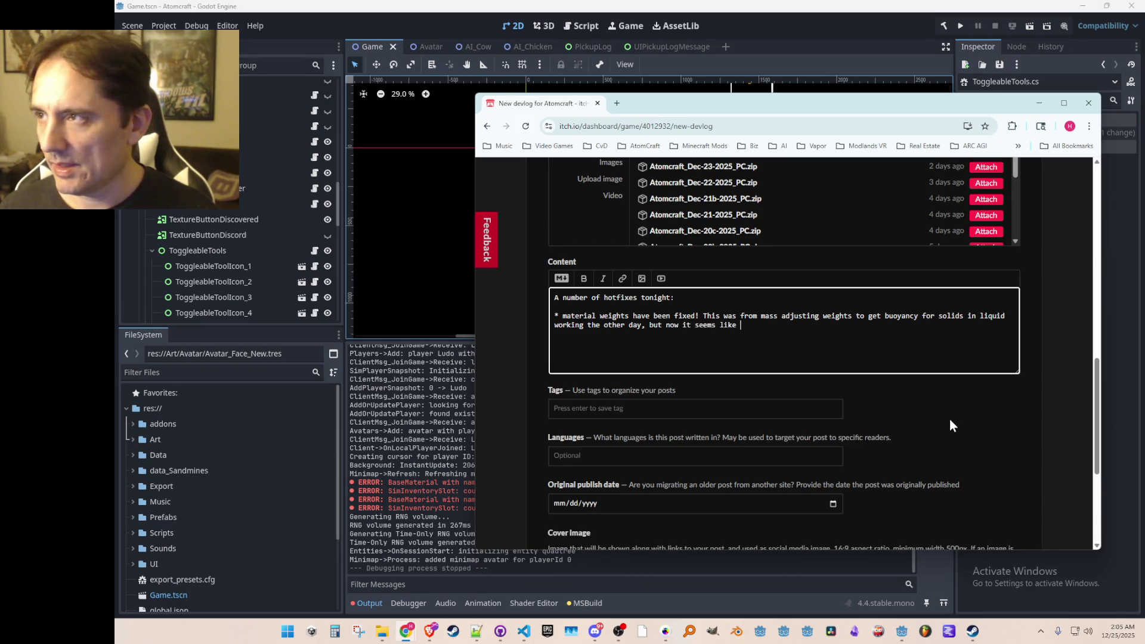
pyautogui.write('materia')
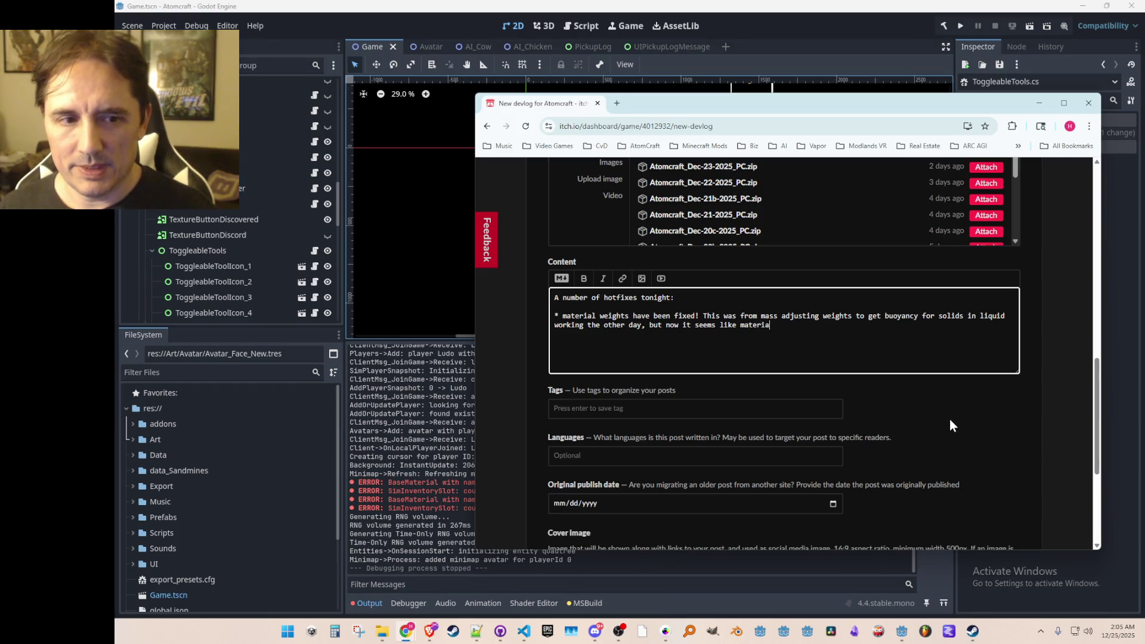
pyautogui.write('ls should be work')
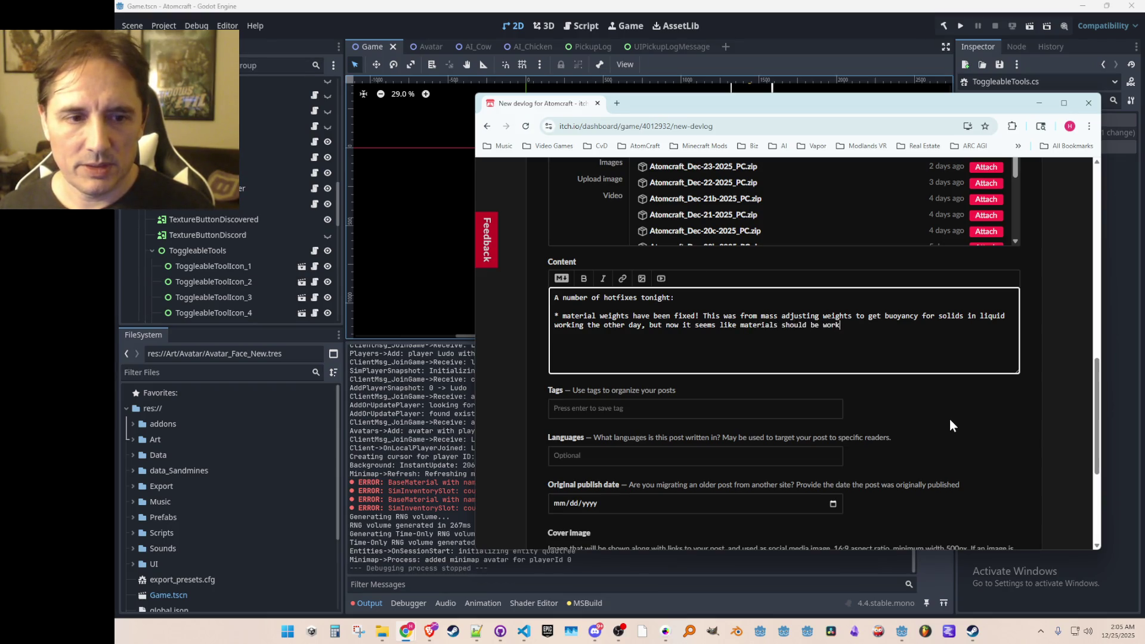
pyautogui.write('ing correctly')
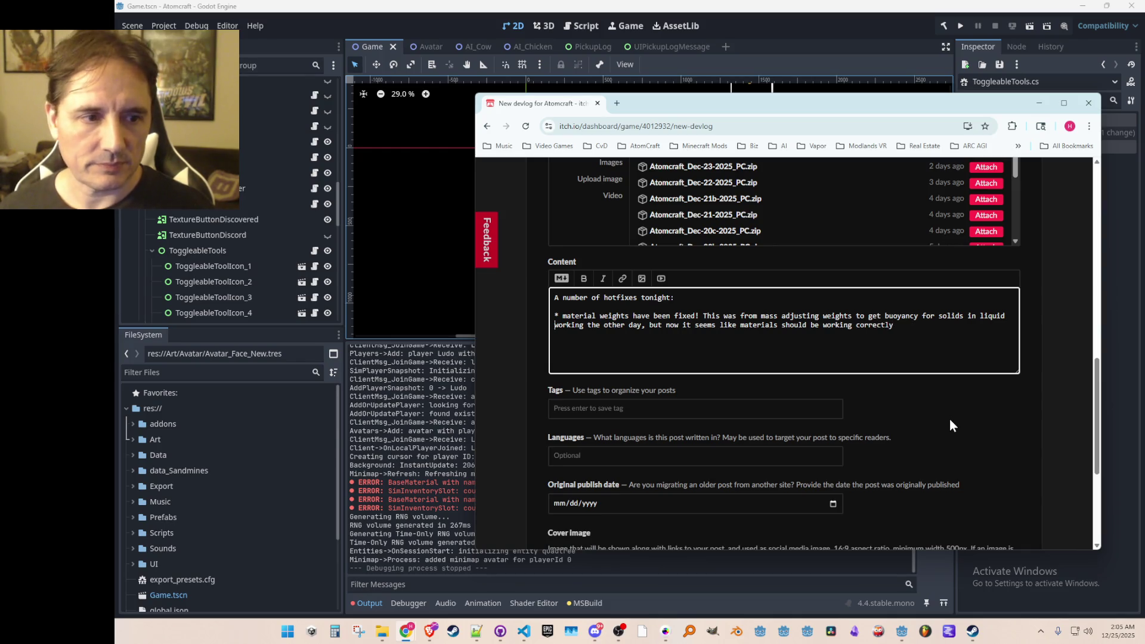
pyautogui.write(' - this was ca')
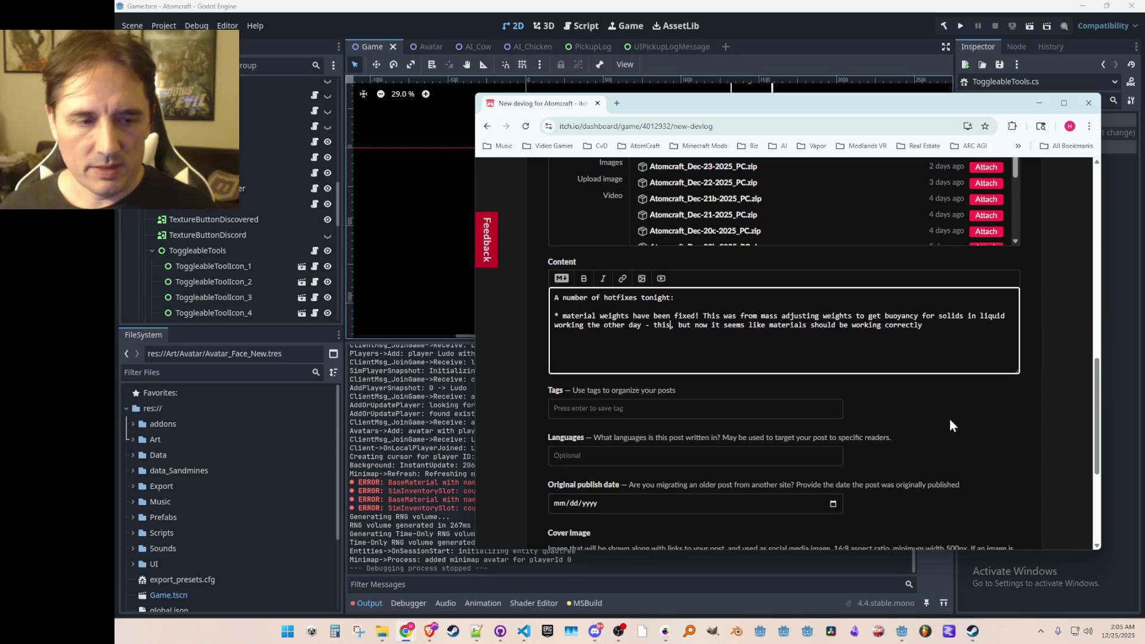
pyautogui.write('using certain materi')
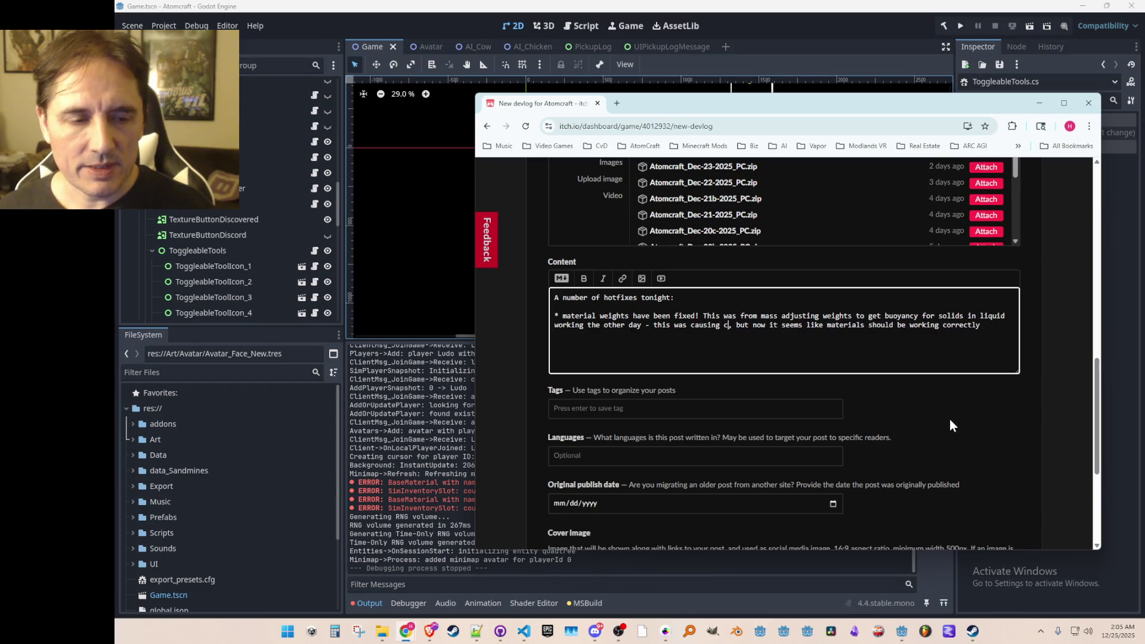
pyautogui.write("als that didn't have any ")
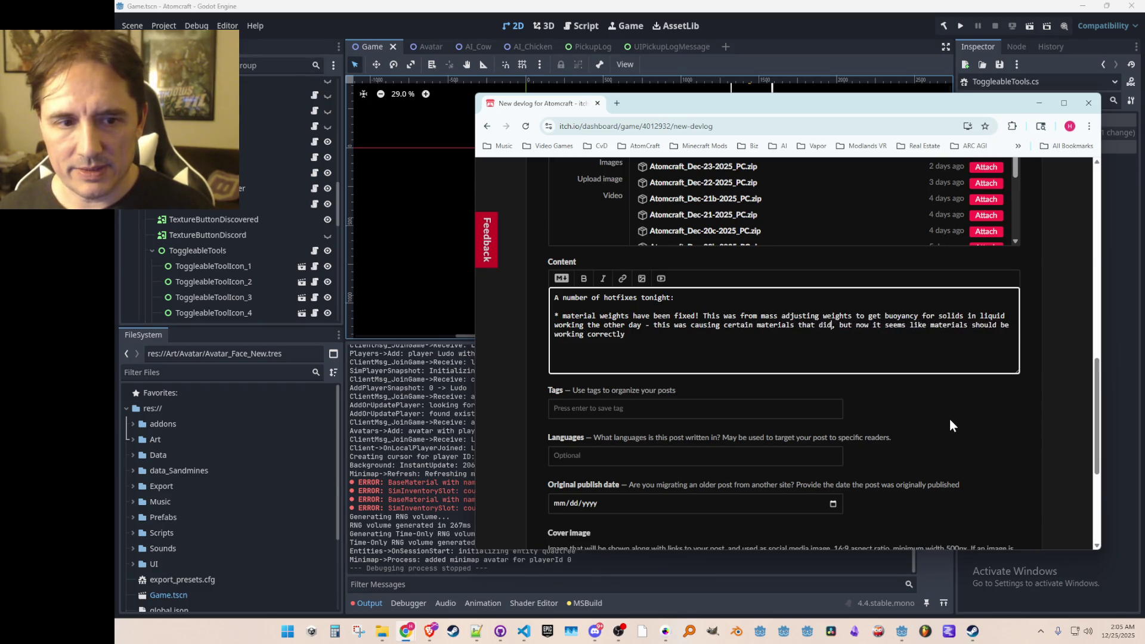
pyautogui.write('weight settin')
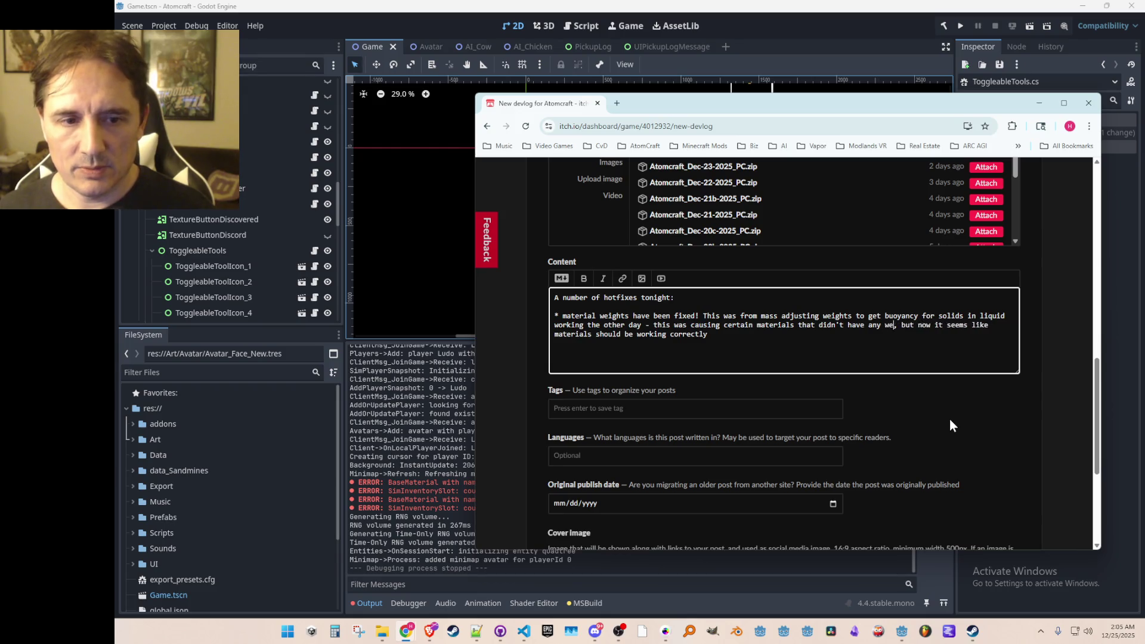
pyautogui.write('g')
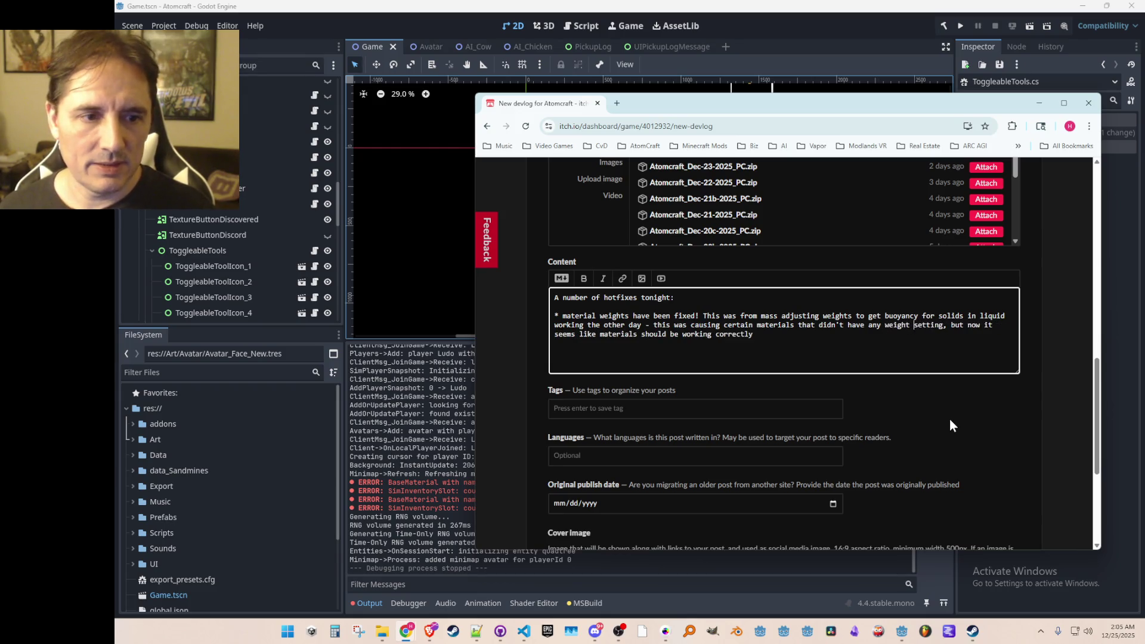
pyautogui.hotkey('ctrl', 'shift', 'Left')
pyautogui.write('solids')
pyautogui.hotkey('ctrl', 'Right')
pyautogui.hotkey('ctrl', 'Right')
pyautogui.hotkey('ctrl', 'Right')
pyautogui.write('to float (since they were at 0 weight),')
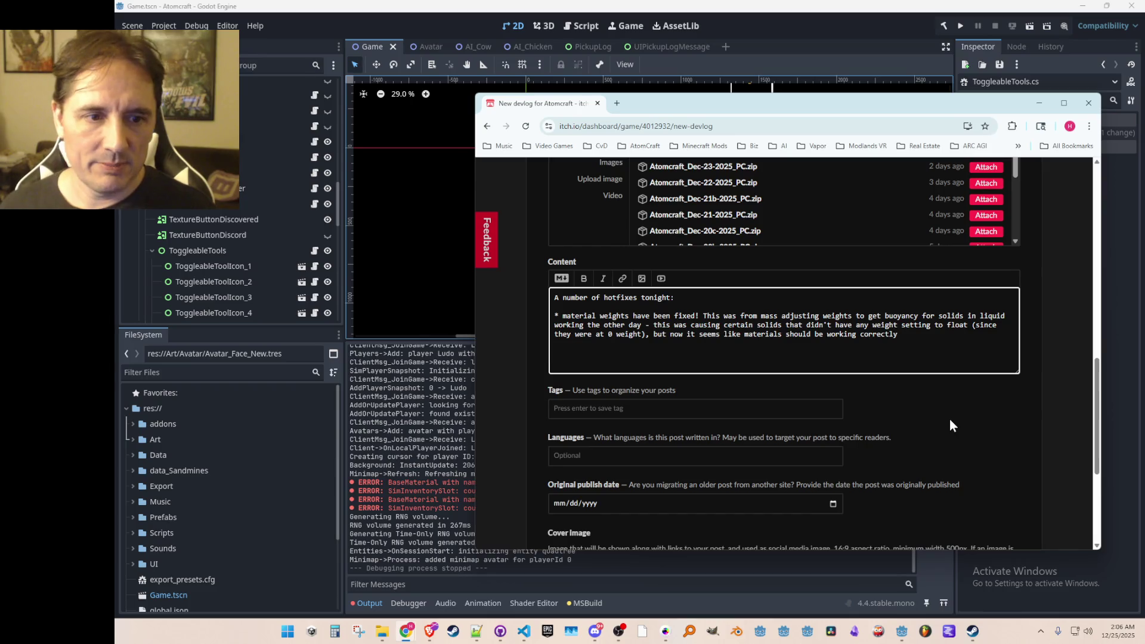
pyautogui.write(' but now it seems like materials should be working correctly - just let me know if any mo')
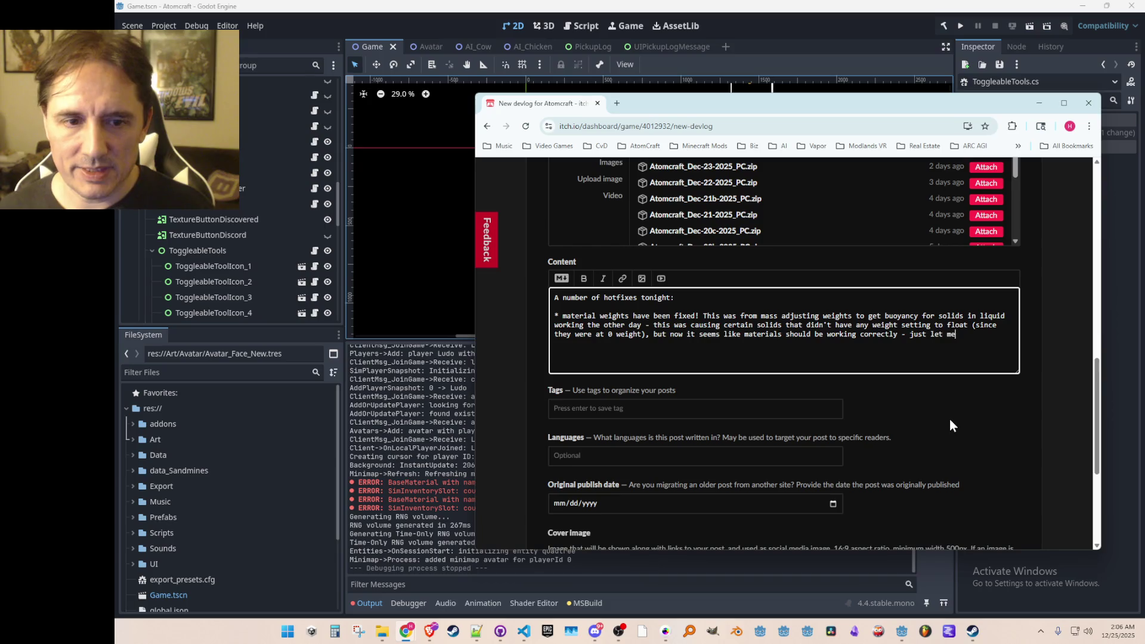
pyautogui.write('re ')
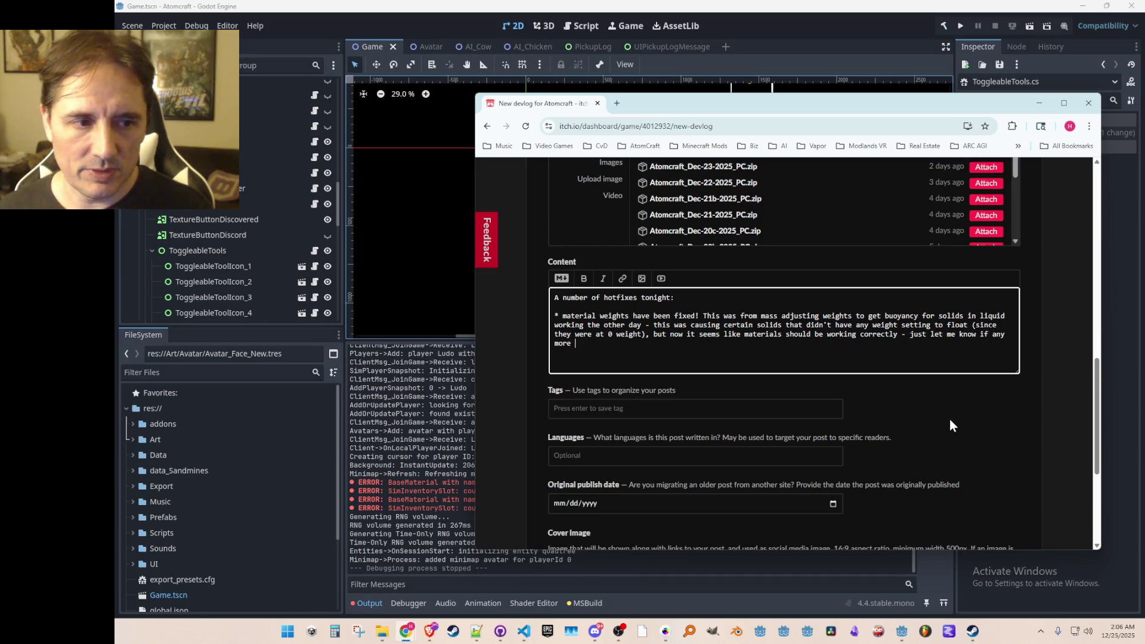
pyautogui.write('act in an unexpected way')
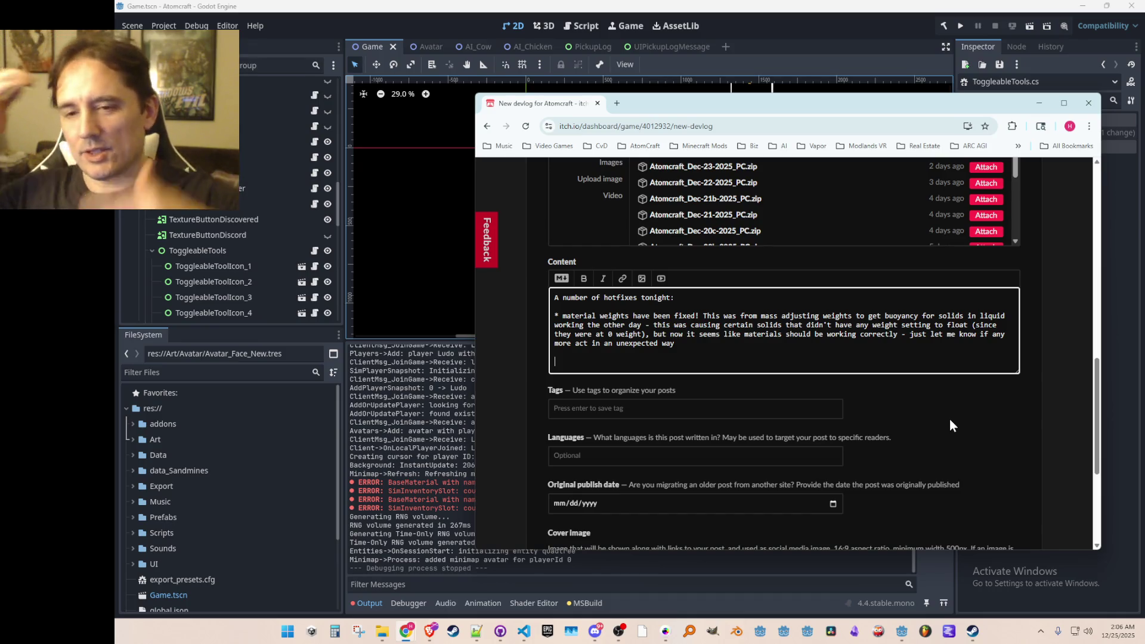
# Step: Start a new bullet line below and make the Content text area taller
pyautogui.press('Return')
pyautogui.press('Return')
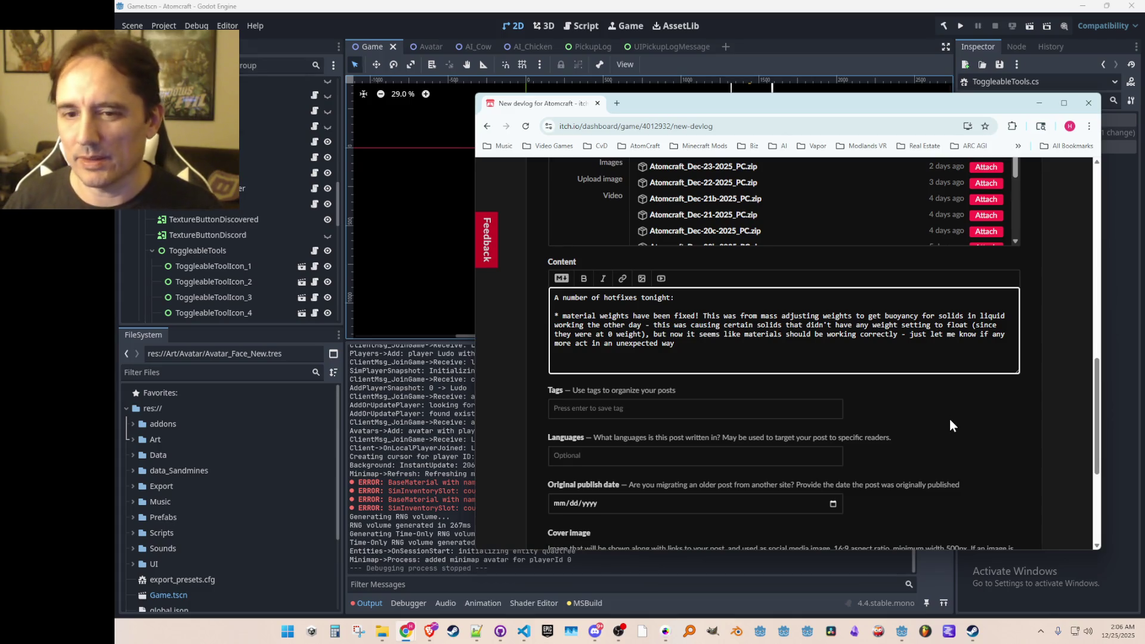
pyautogui.moveTo(1015, 371); pyautogui.dragTo(1017, 438)
pyautogui.click(886, 359)
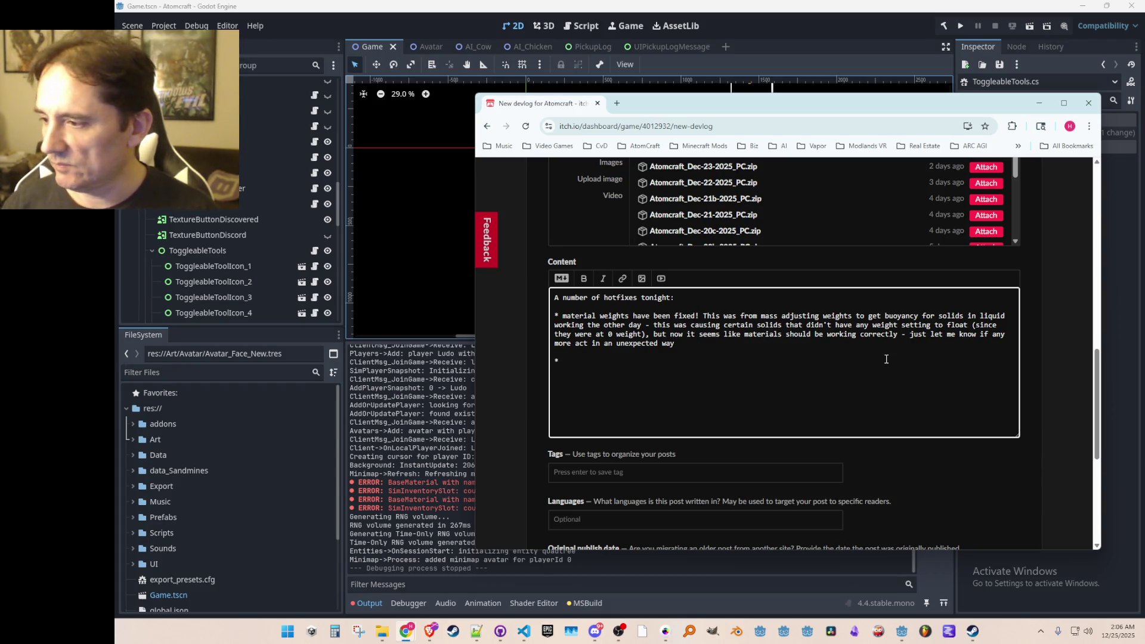
# Step: Add a bullet about fixed reactions with incorrect materials and the corrected glycerin formula
pyautogui.write('also fixed some')
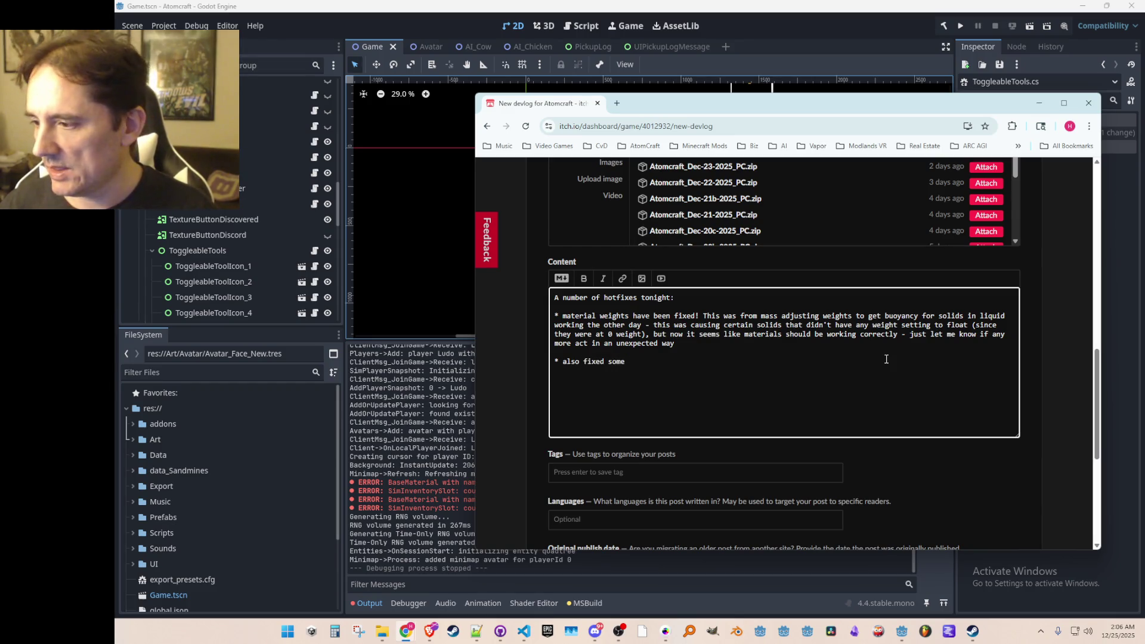
pyautogui.write(' reaction ')
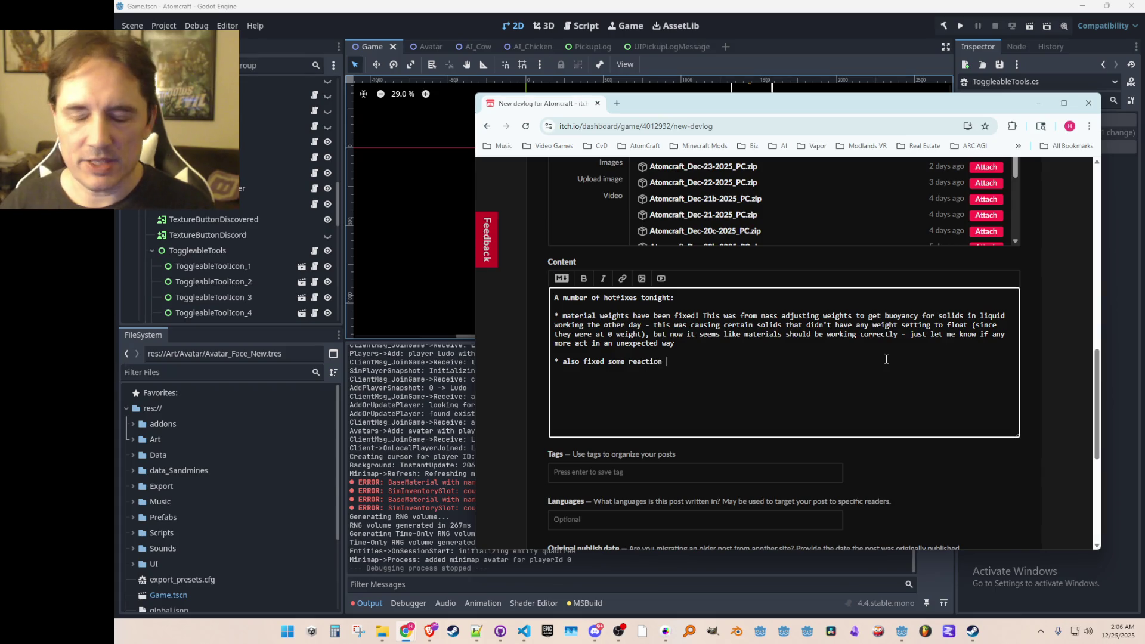
pyautogui.write('s that has')
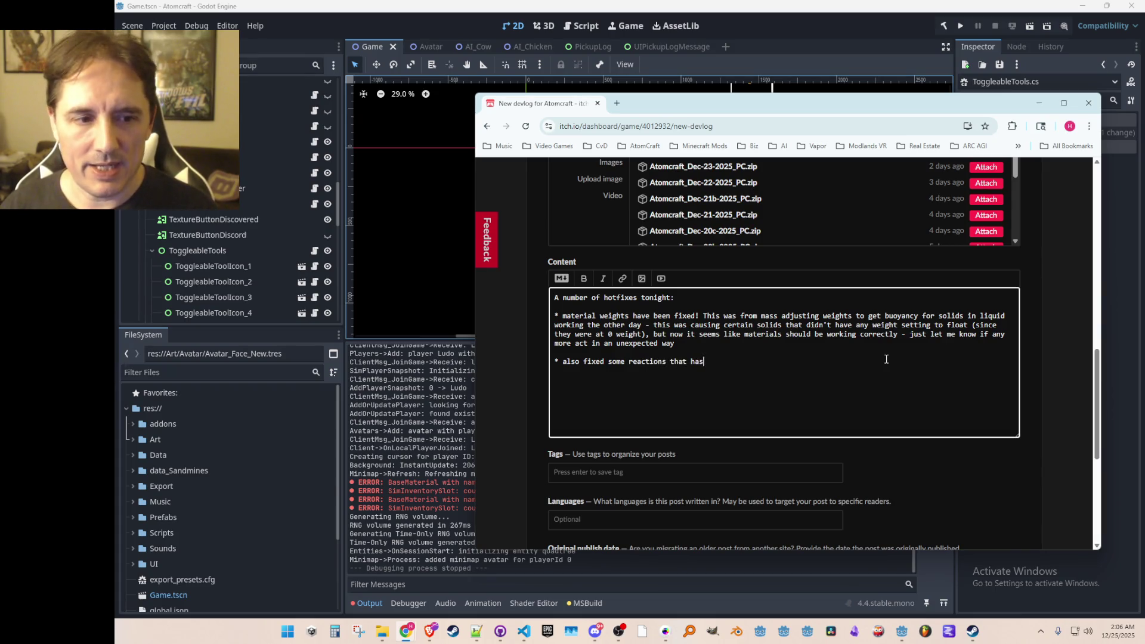
pyautogui.press('BackSpace')
pyautogui.write('d incorrect val')
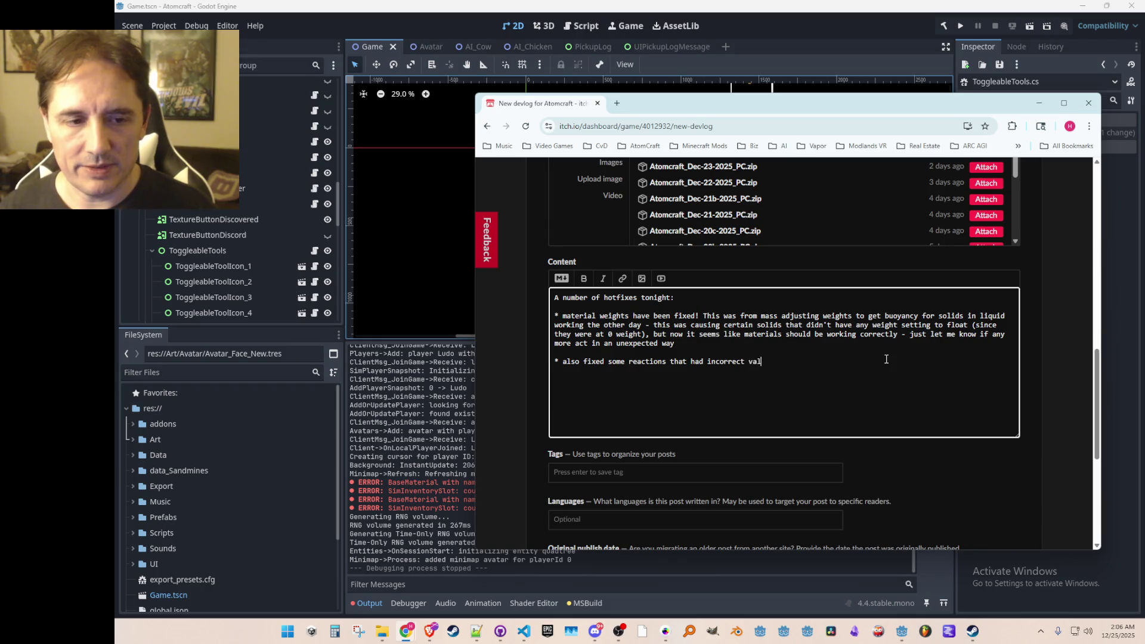
pyautogui.write('ues in them')
pyautogui.press('BackSpace')
pyautogui.press('BackSpace')
pyautogui.press('BackSpace')
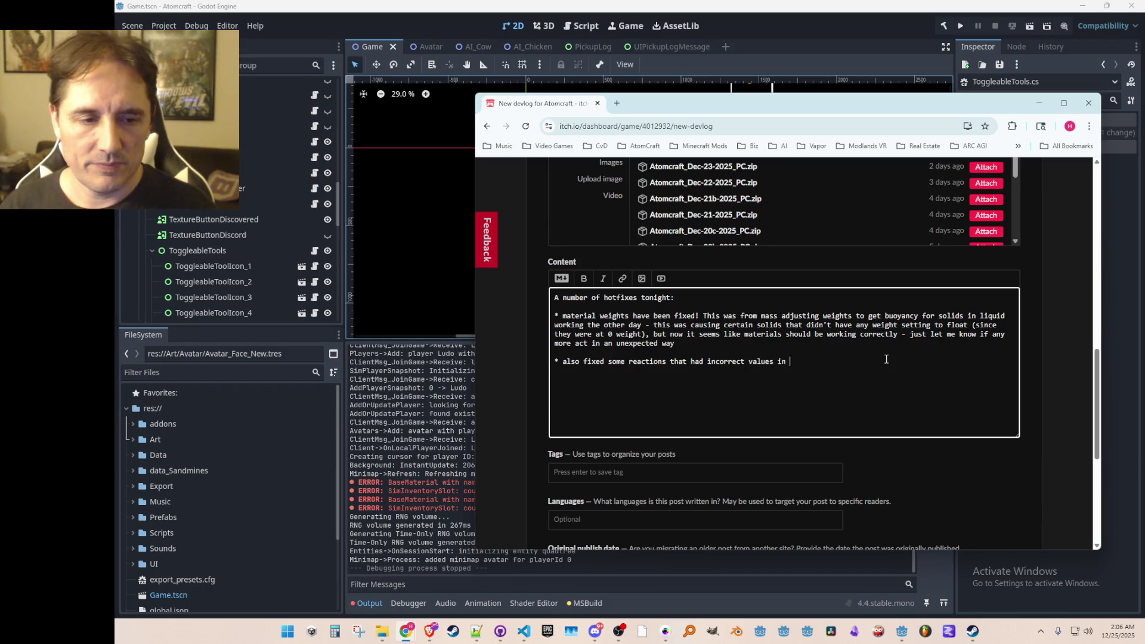
pyautogui.write('materi')
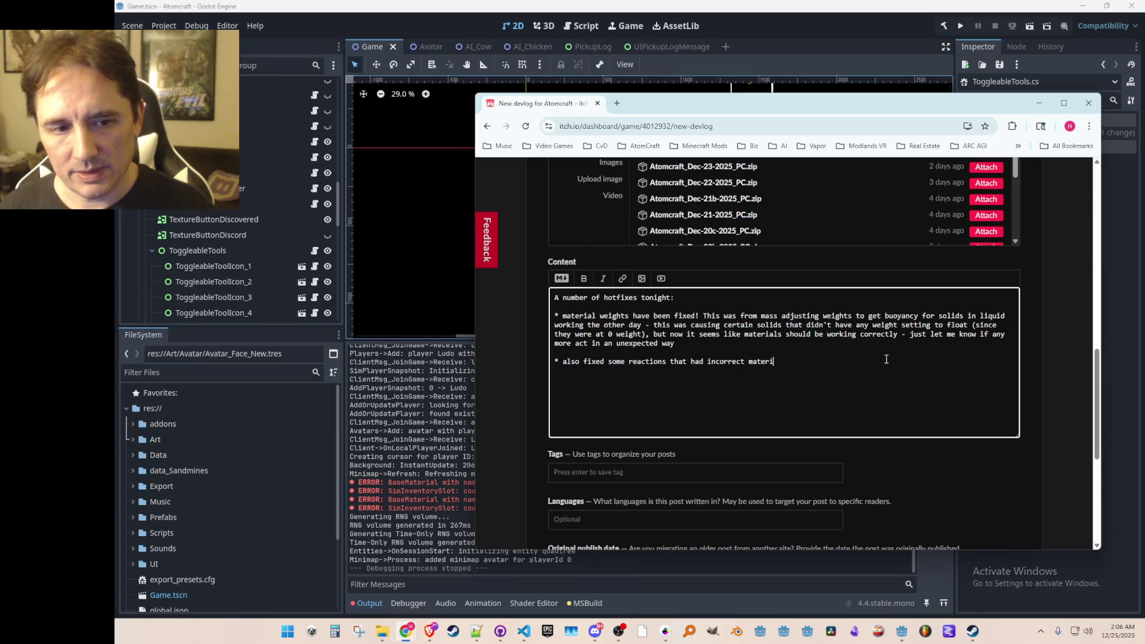
pyautogui.write('als in them')
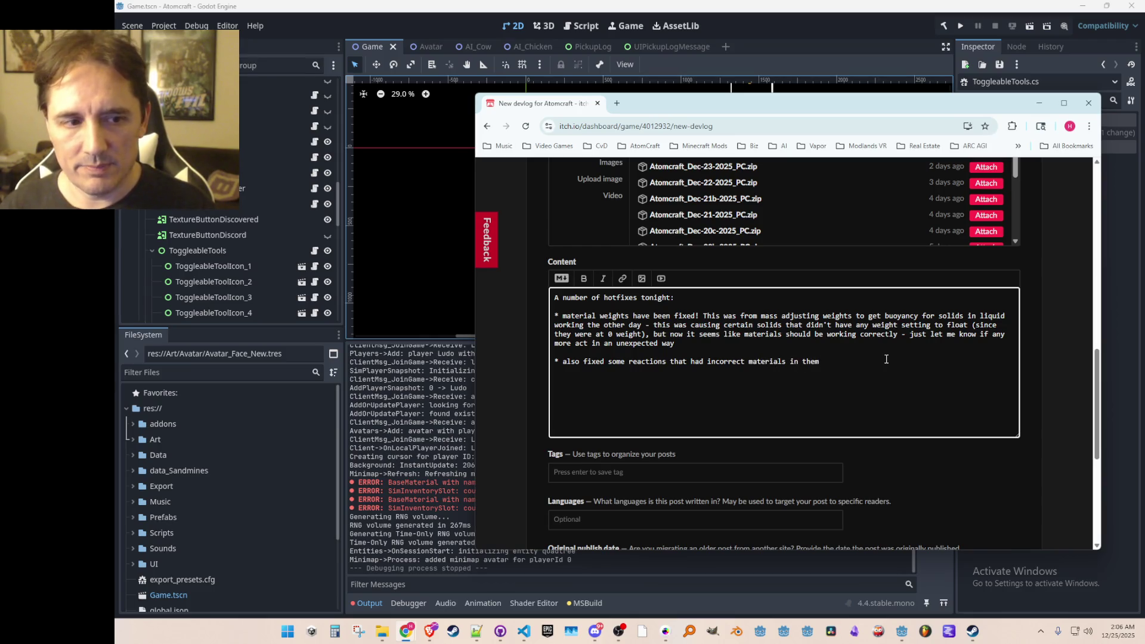
pyautogui.write(', and ')
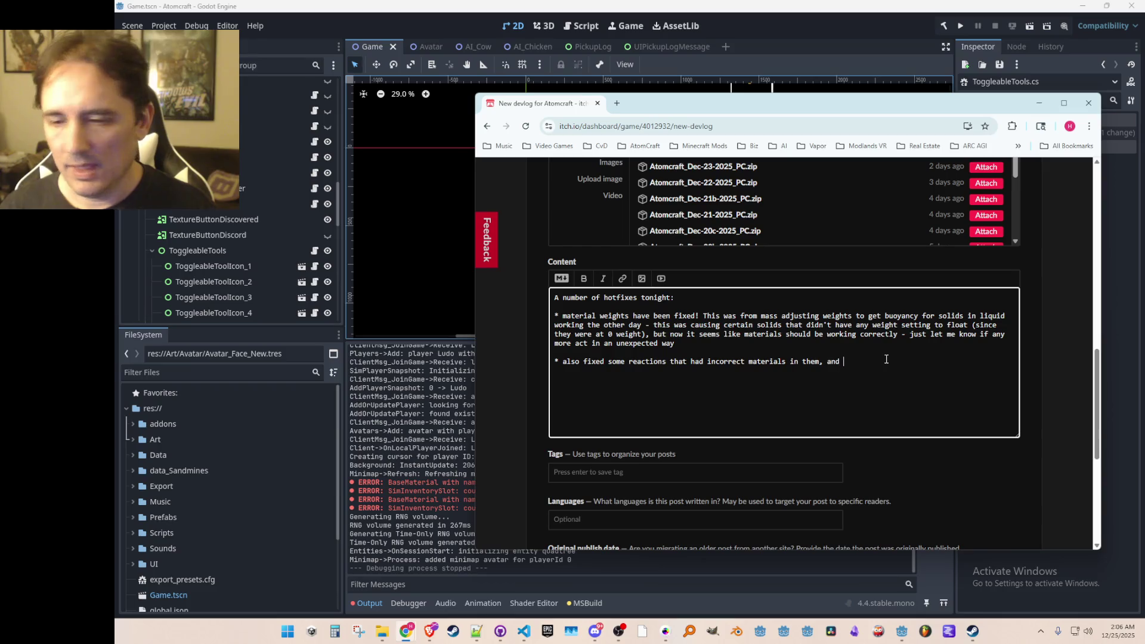
pyautogui.write('fixed the ')
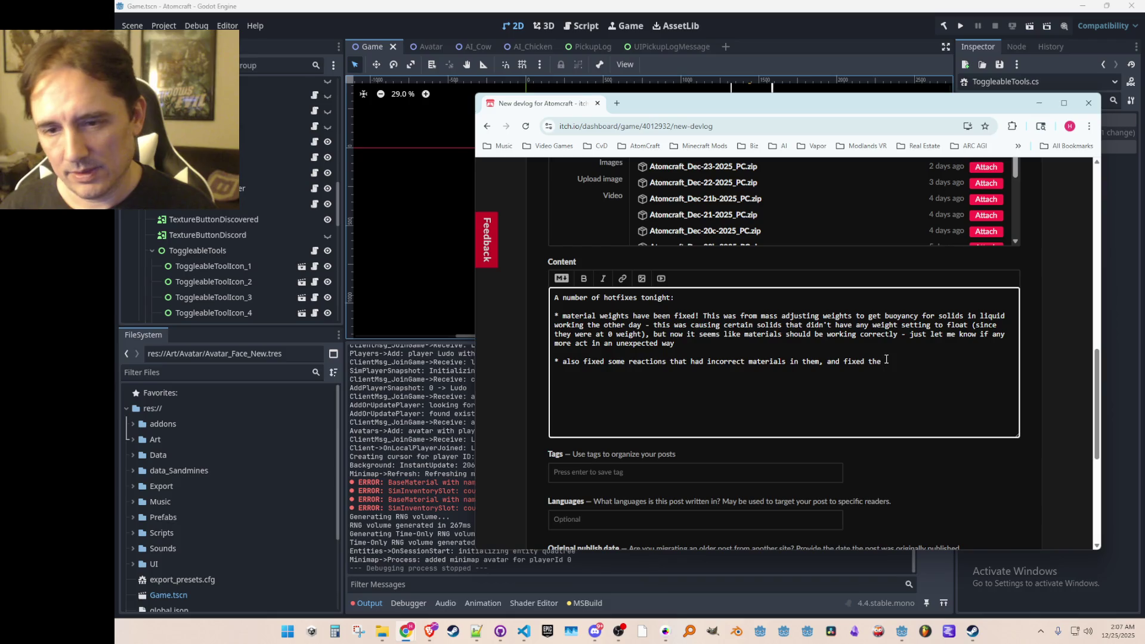
pyautogui.write('form')
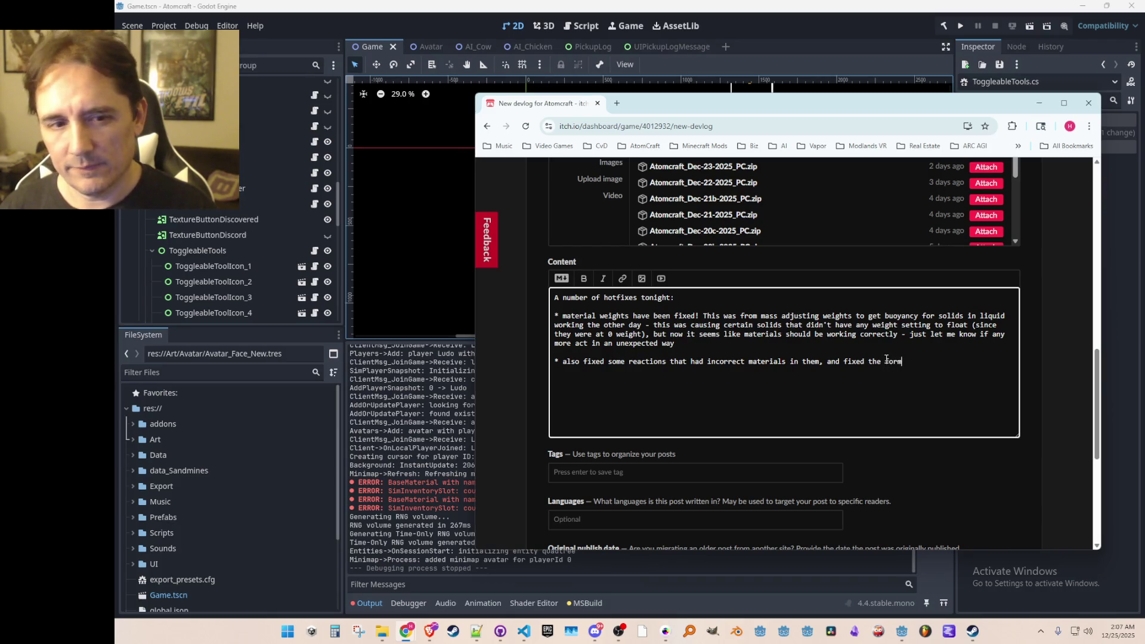
pyautogui.write('ula for glyc')
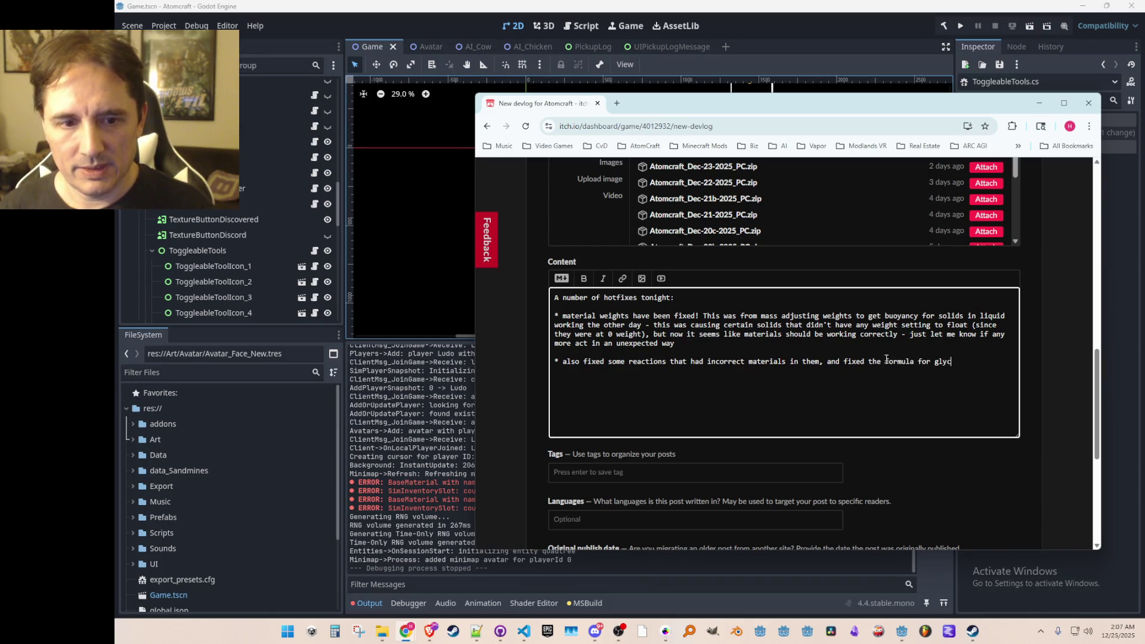
pyautogui.write('erin which was incorrect')
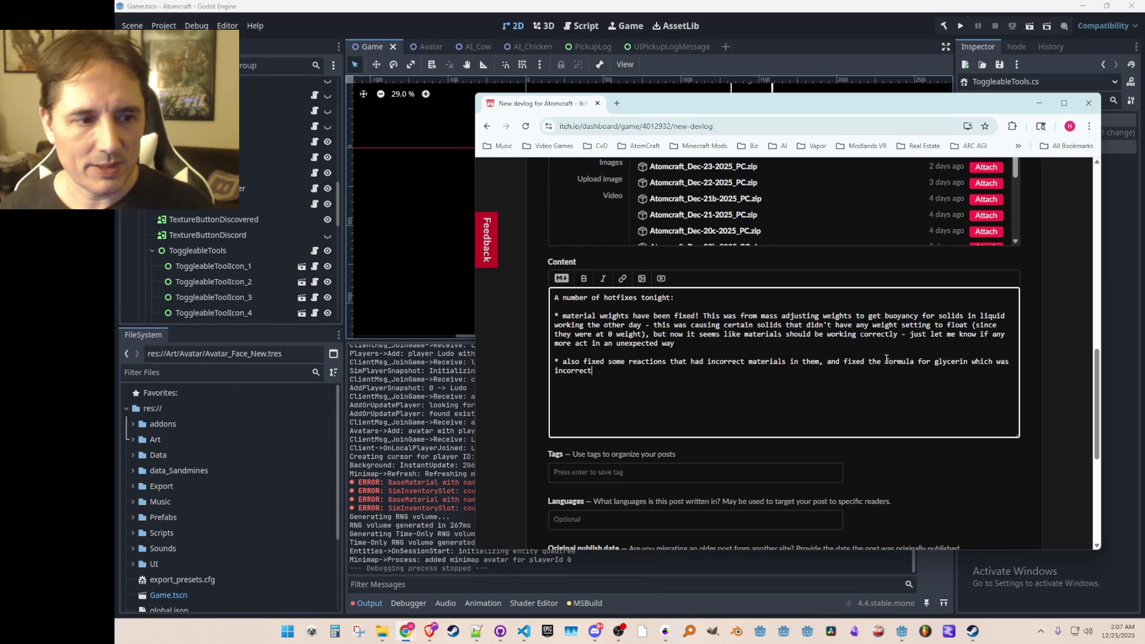
pyautogui.press('BackSpace')
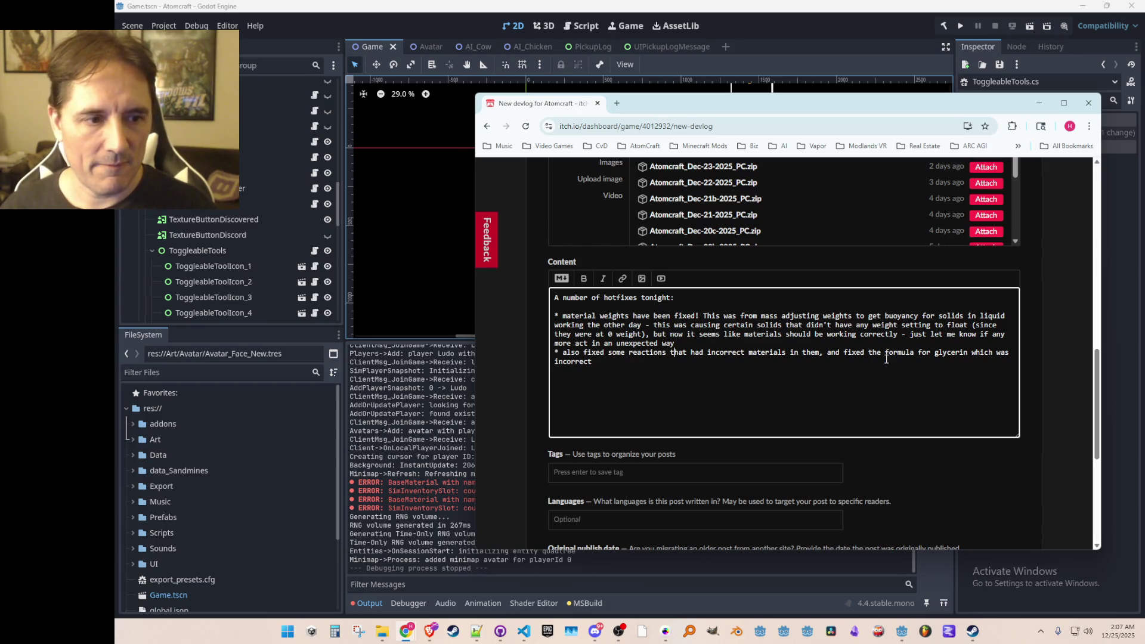
# Step: Add a BUGFIX bullet on toolbar clicks briefly triggering the held drill, then begin another BUGFIX bullet
pyautogui.write('* ')
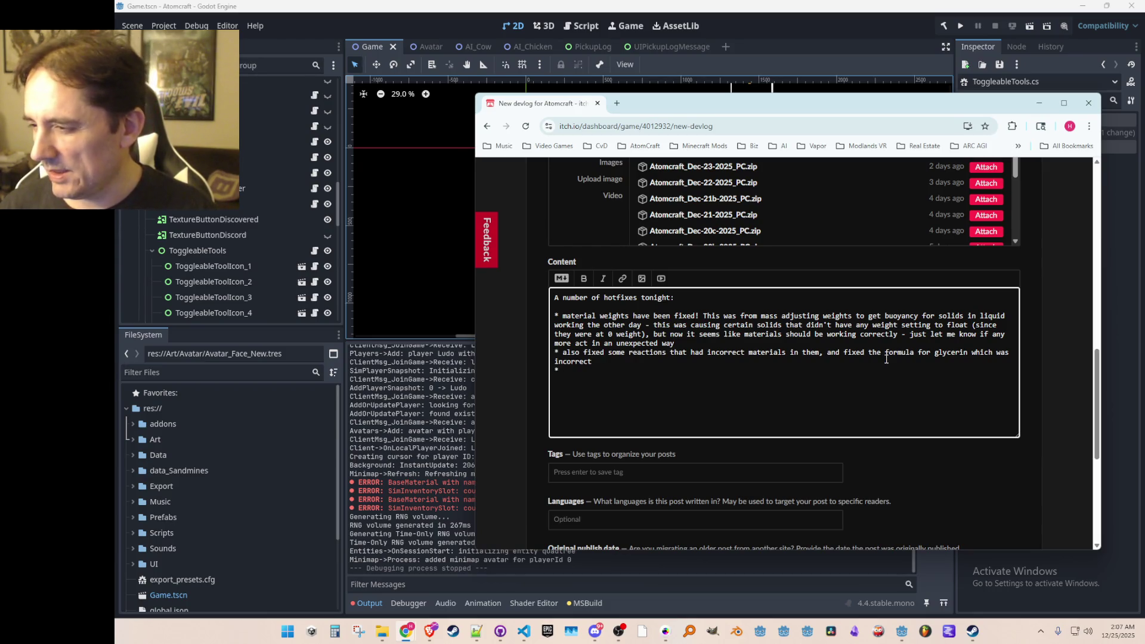
pyautogui.write('BU')
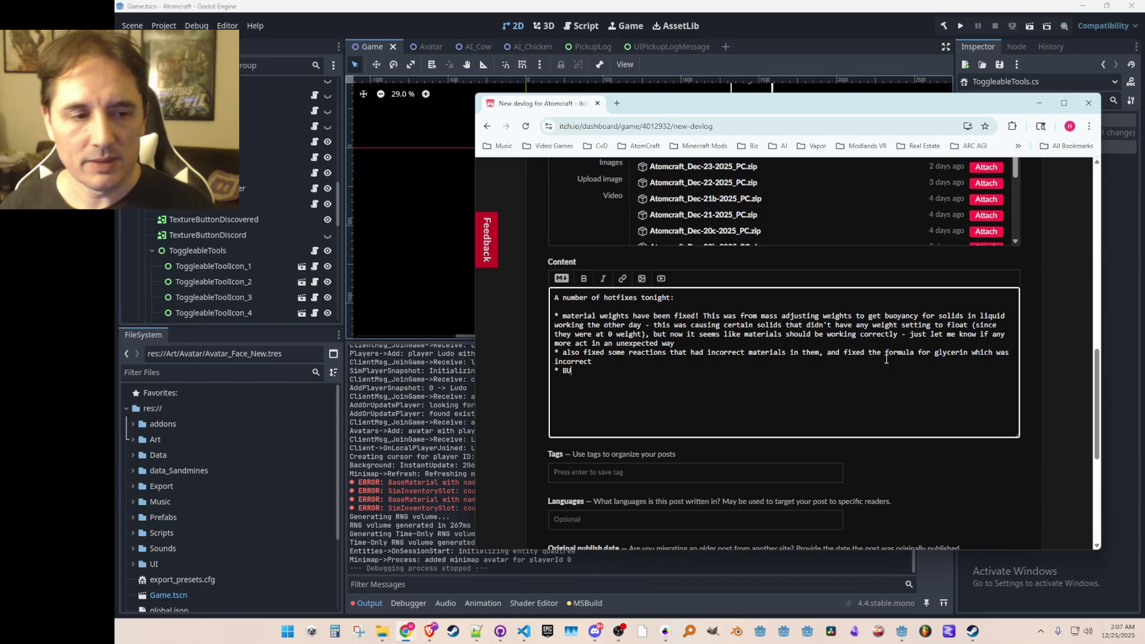
pyautogui.write('GFIX: when ')
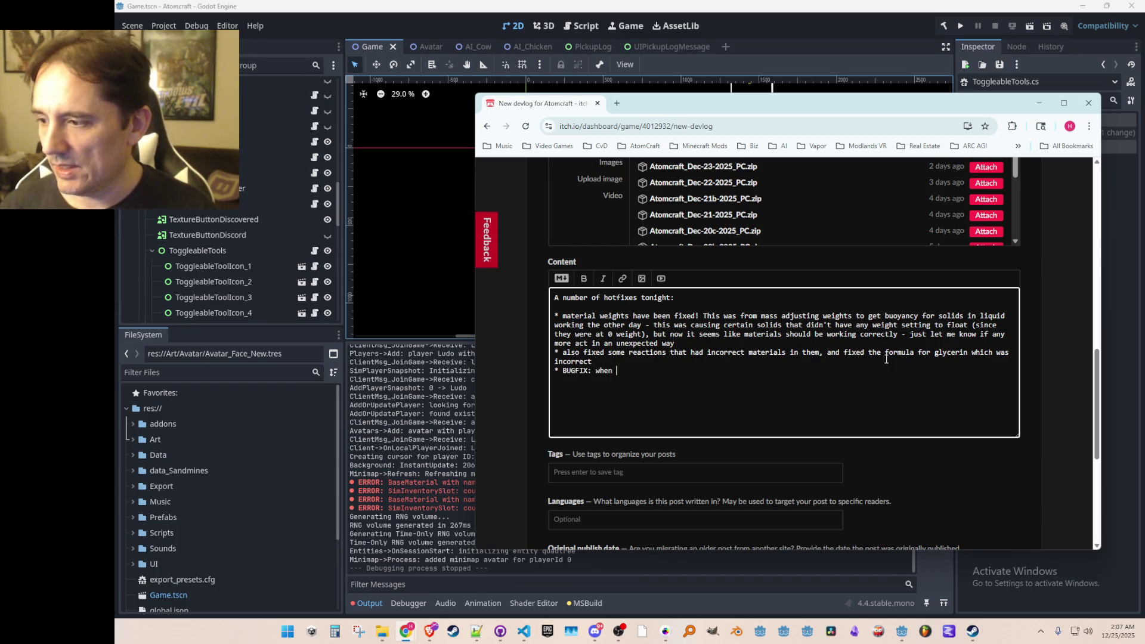
pyautogui.write('clicking on a t')
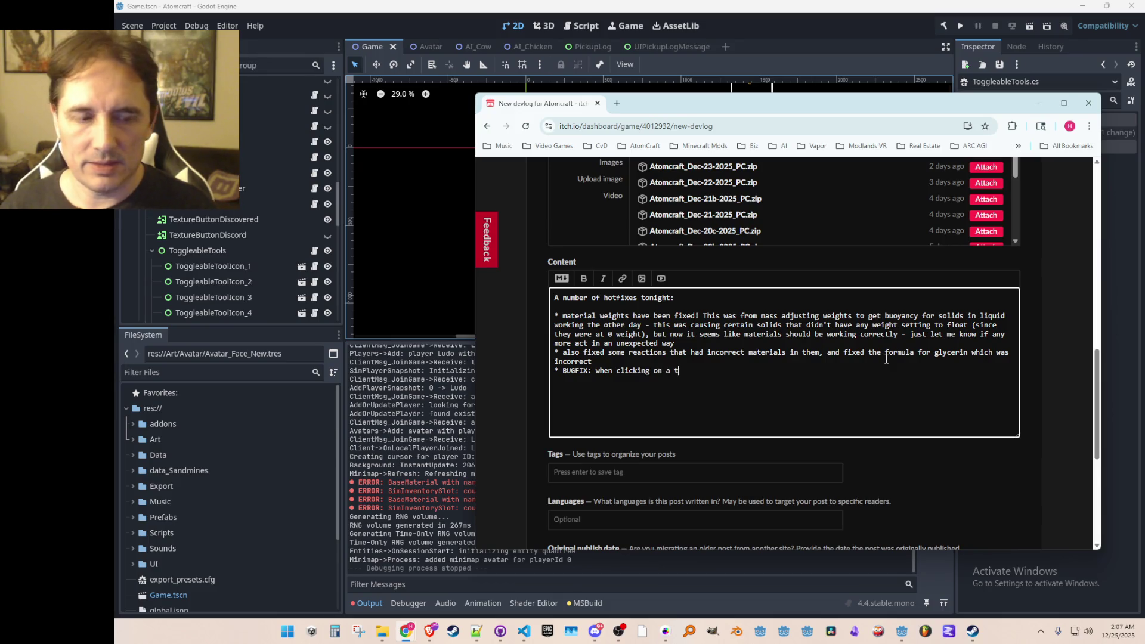
pyautogui.write('ool in the toolbar,')
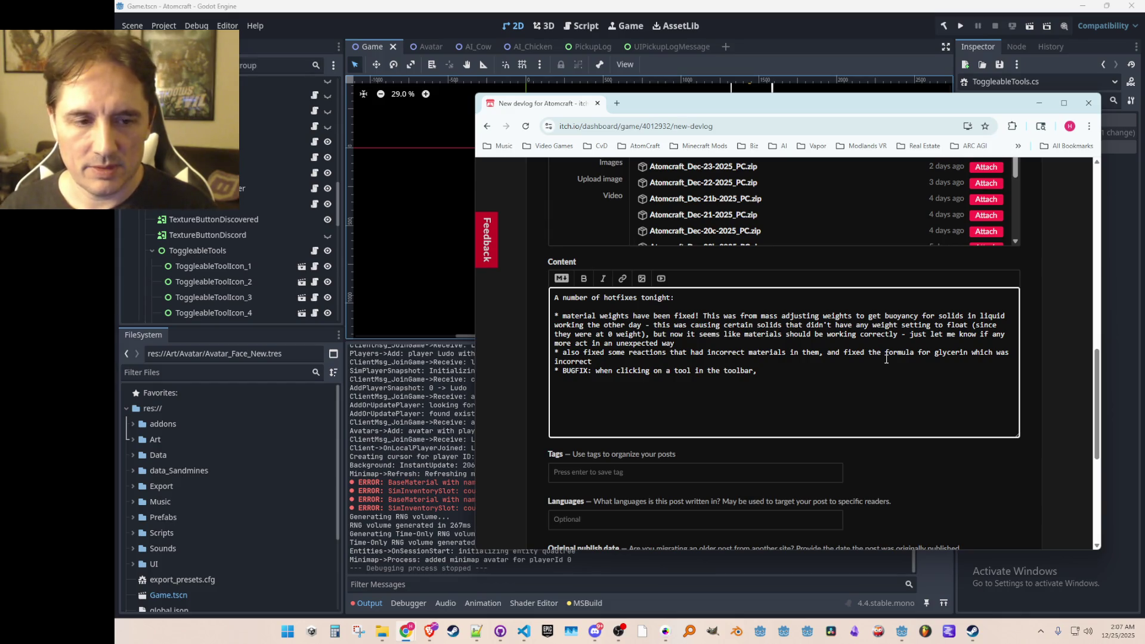
pyautogui.write(' it would previo')
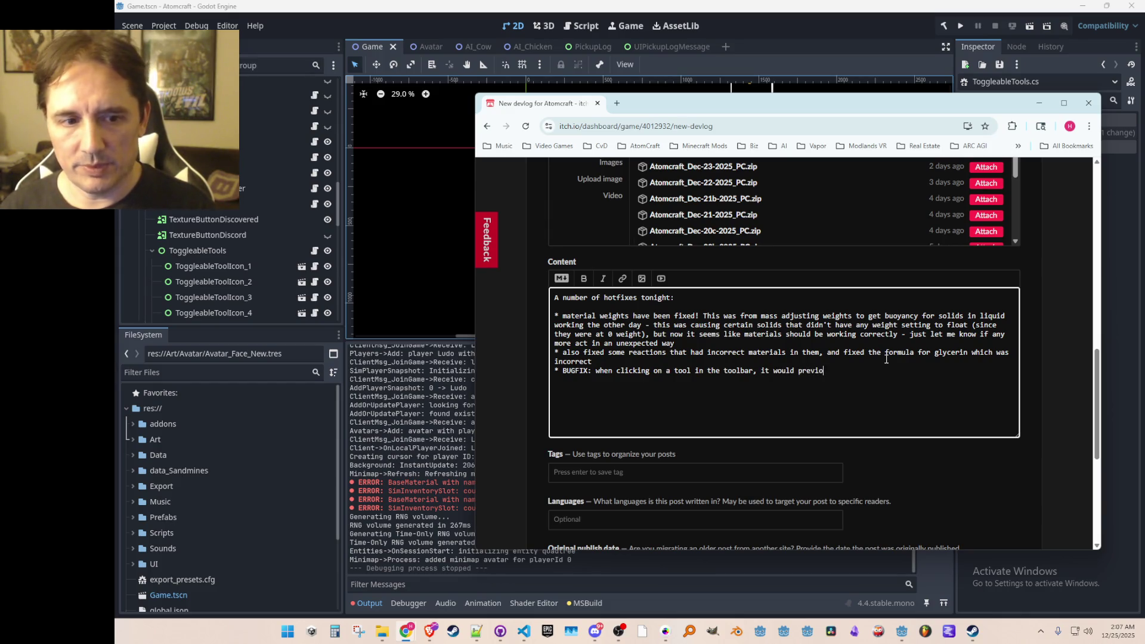
pyautogui.write('usly trigger the ')
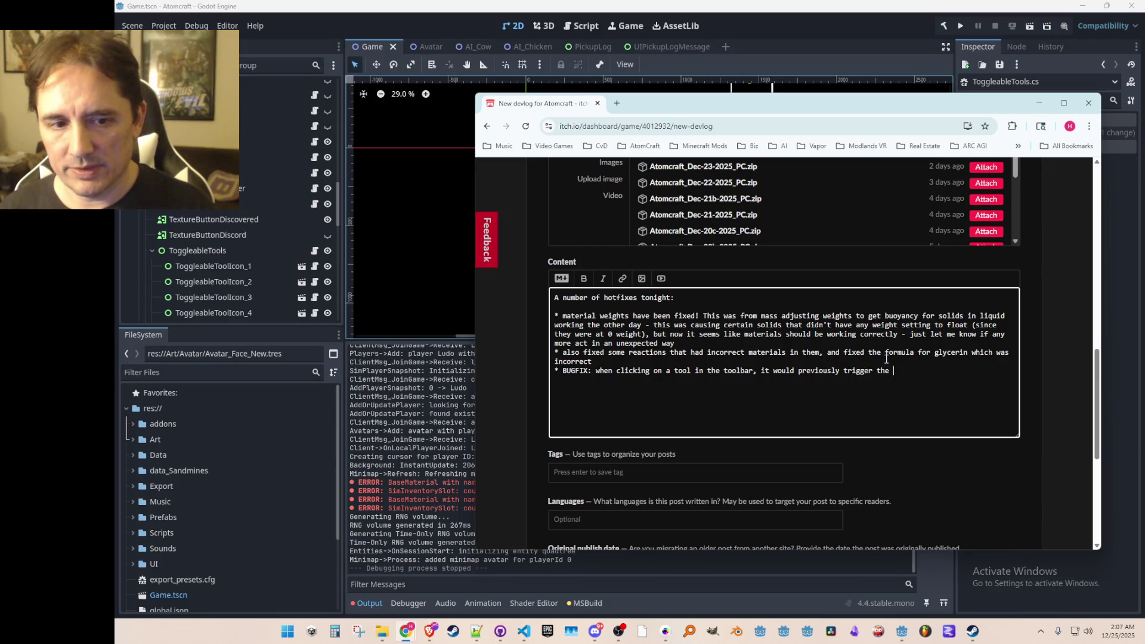
pyautogui.write('existing tool for a')
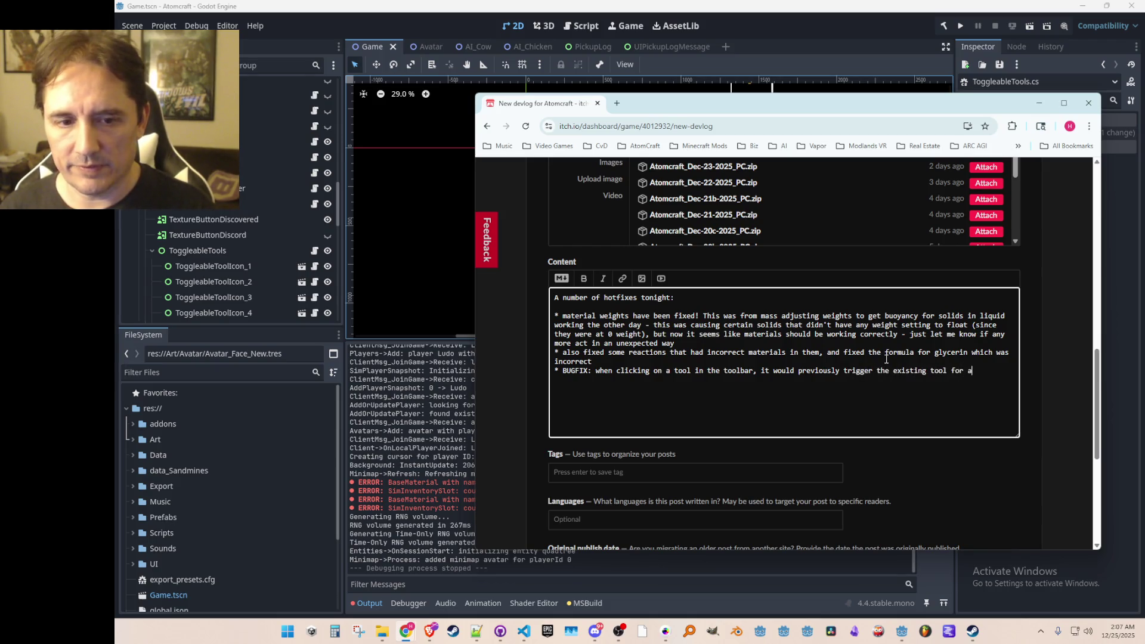
pyautogui.write(' frame (like')
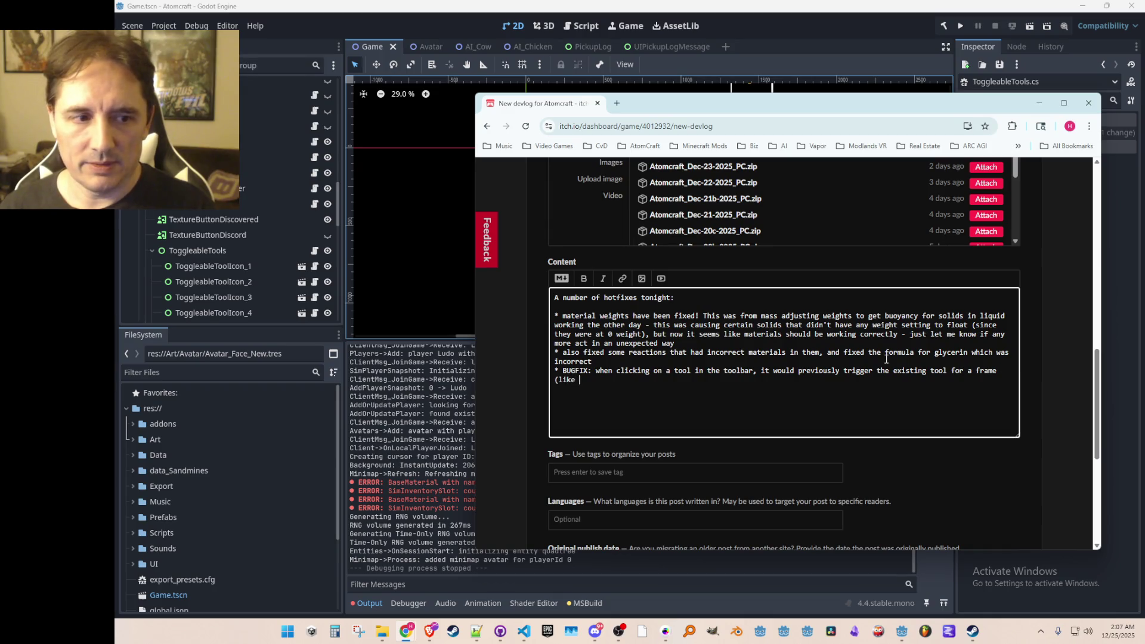
pyautogui.write(' drill')
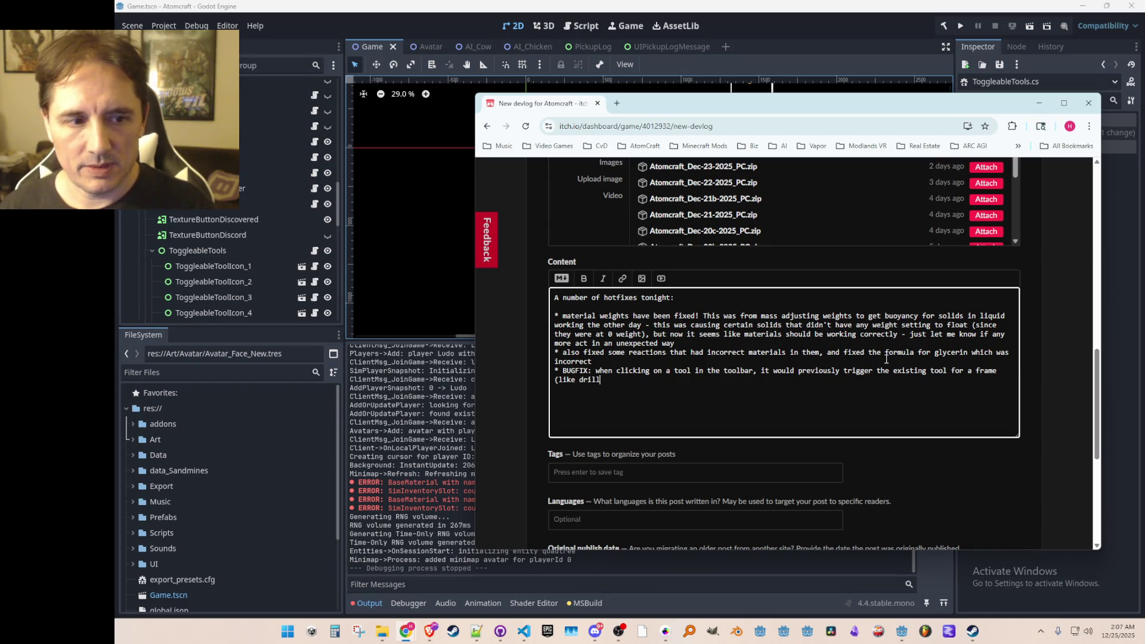
pyautogui.press('BackSpace')
pyautogui.press('BackSpace')
pyautogui.press('BackSpace')
pyautogui.press('BackSpace')
pyautogui.press('BackSpace')
pyautogui.write('if you ')
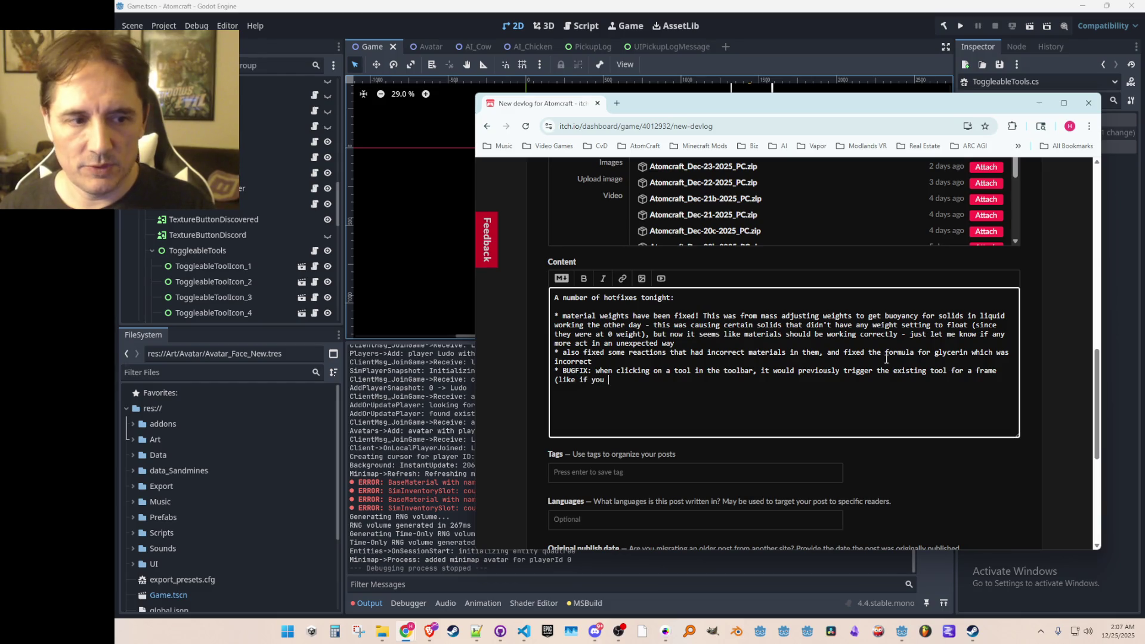
pyautogui.write('were holding the dril')
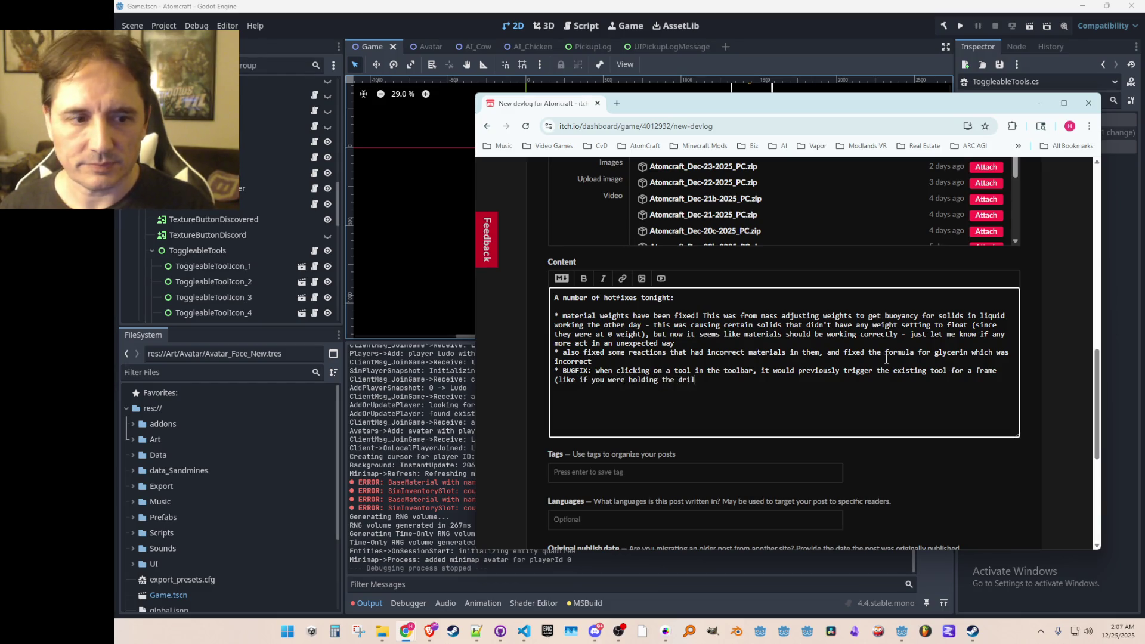
pyautogui.write('l, it would drill ')
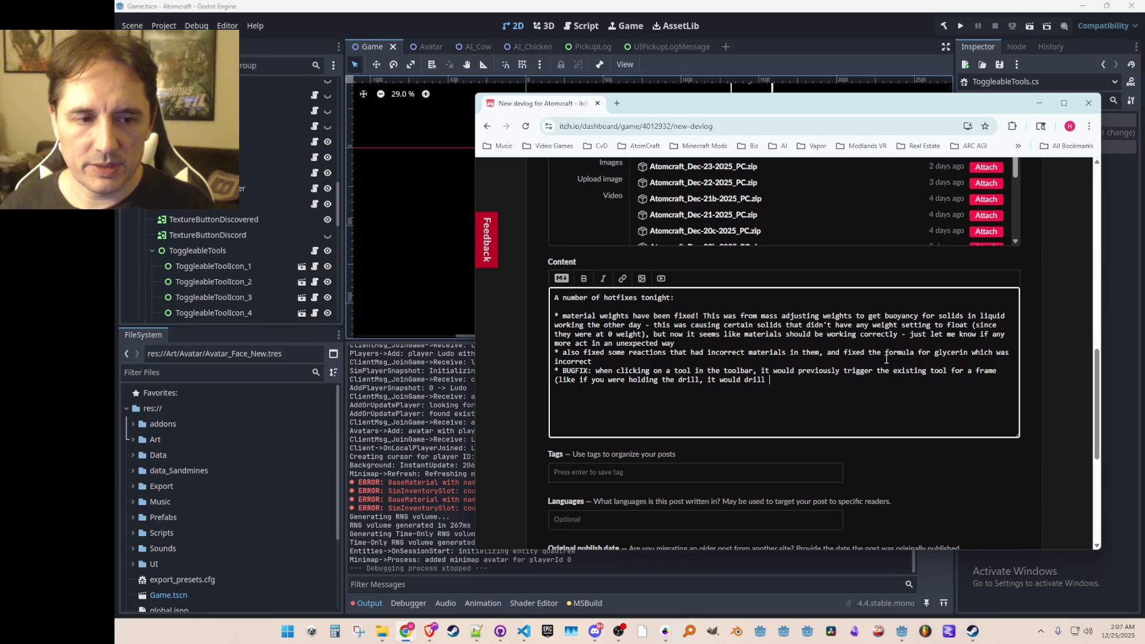
pyautogui.write('downward for a fra')
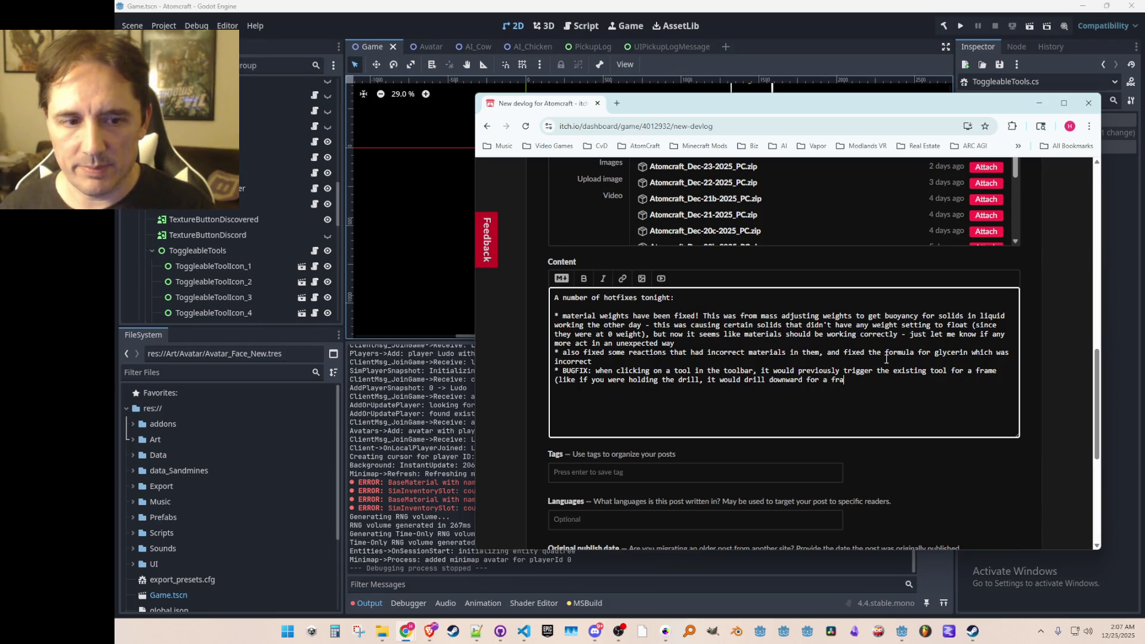
pyautogui.write('me when you tried to s')
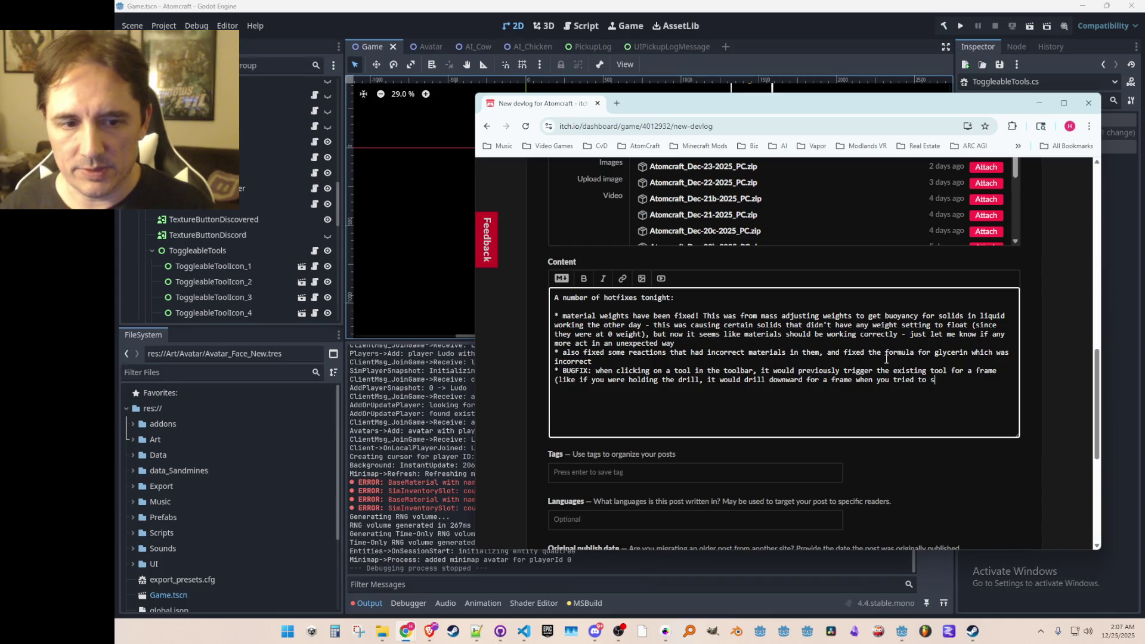
pyautogui.write('elect something else ')
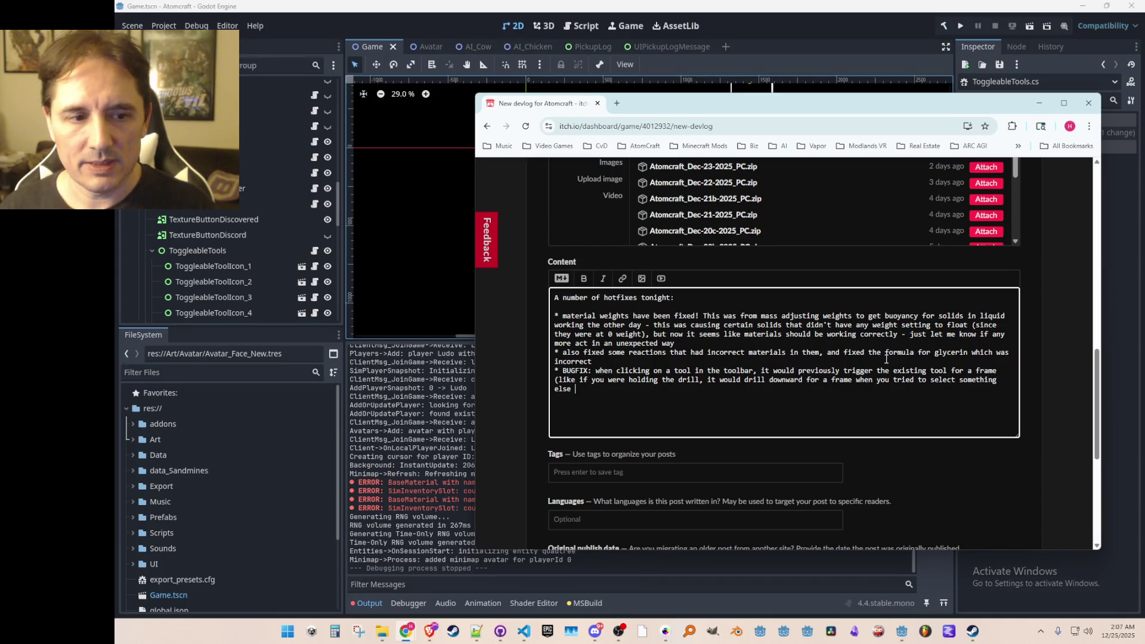
pyautogui.write('through clicking')
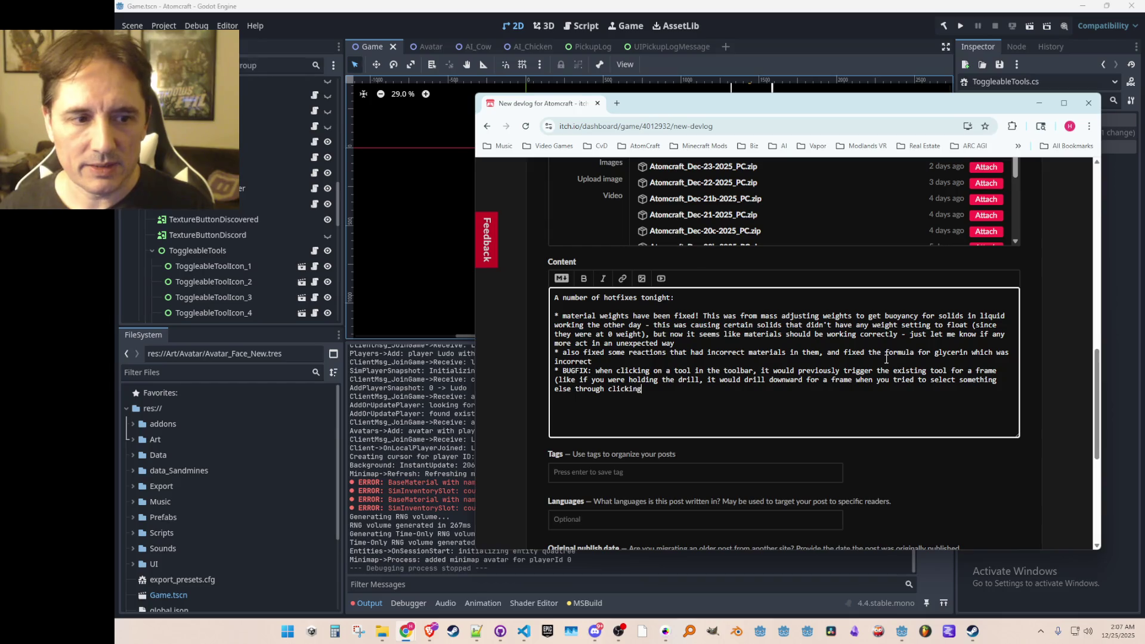
pyautogui.write(') - this now')
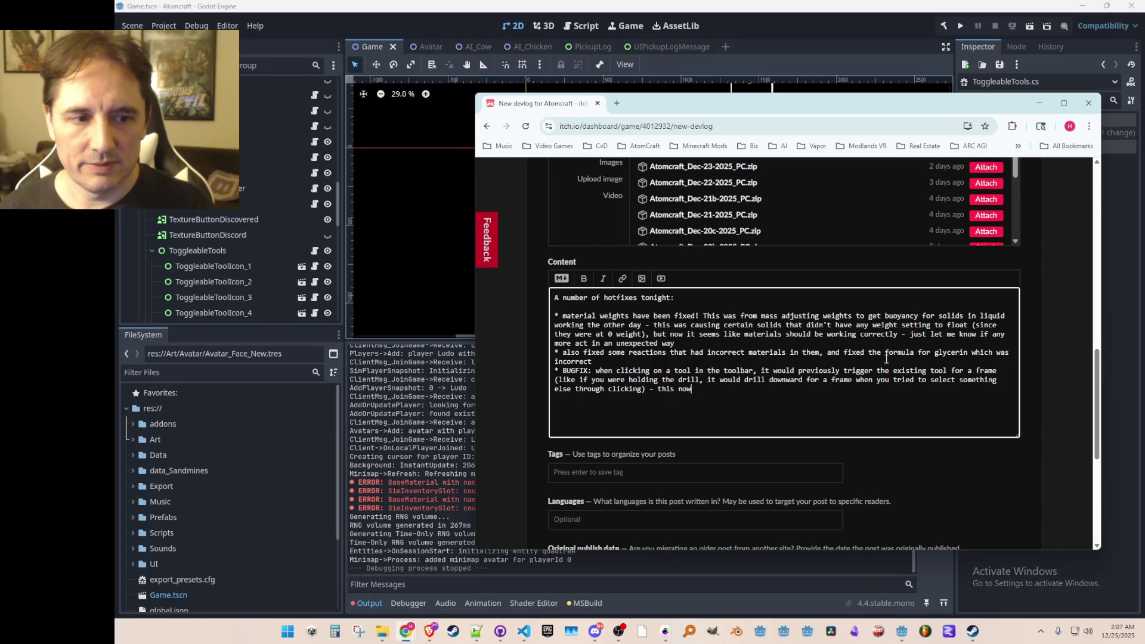
pyautogui.write(" doesn't happen anymore")
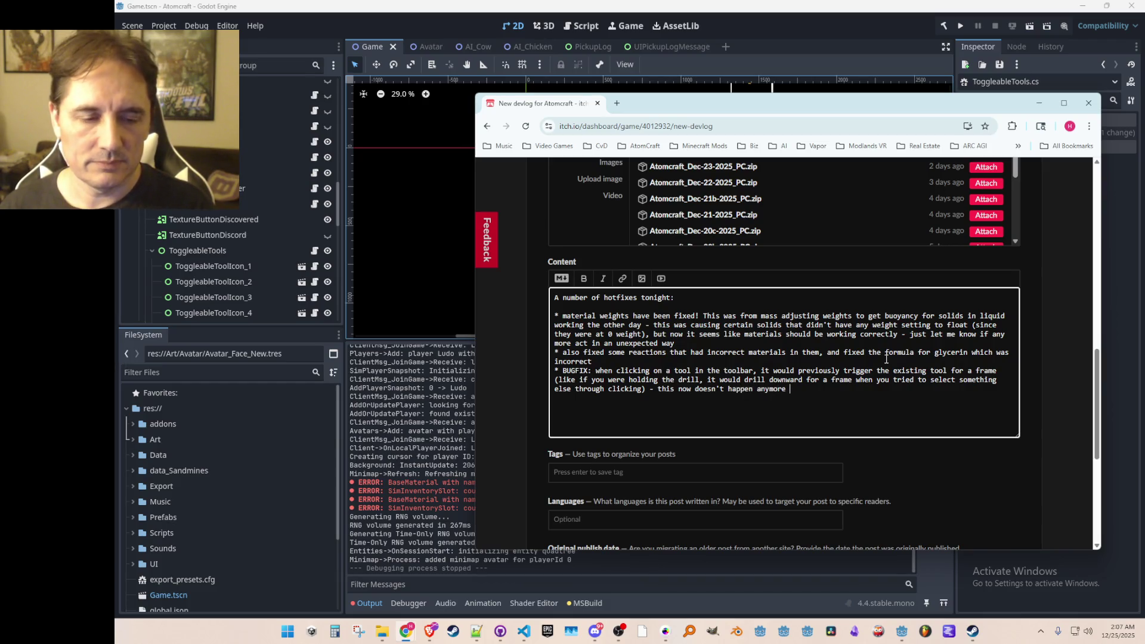
pyautogui.write('; if you are ho')
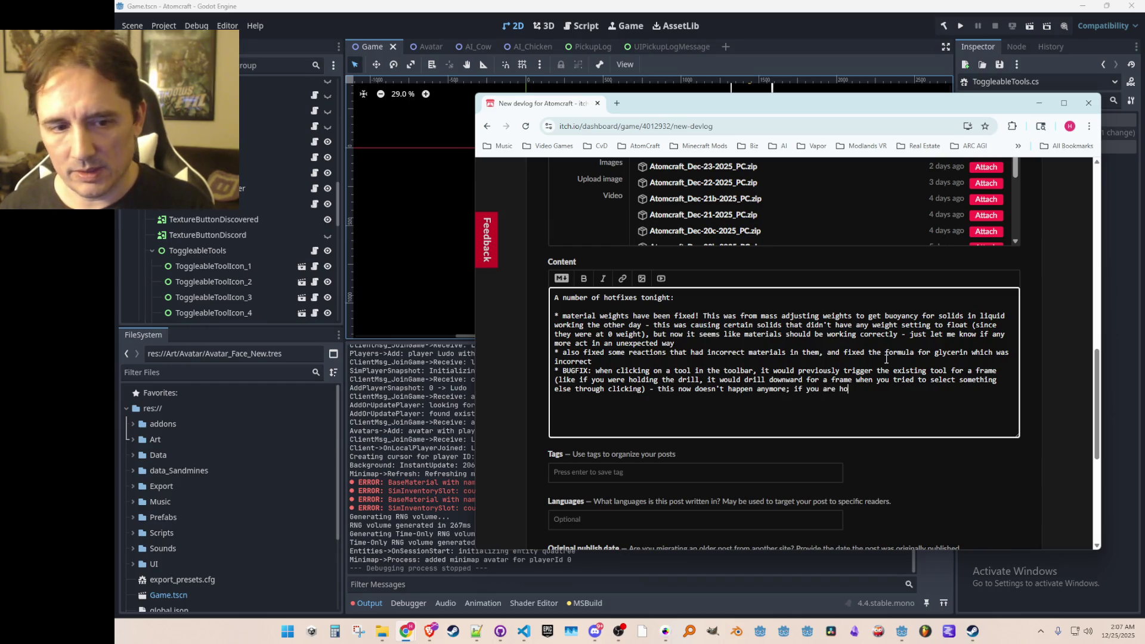
pyautogui.write('vering the HUD ')
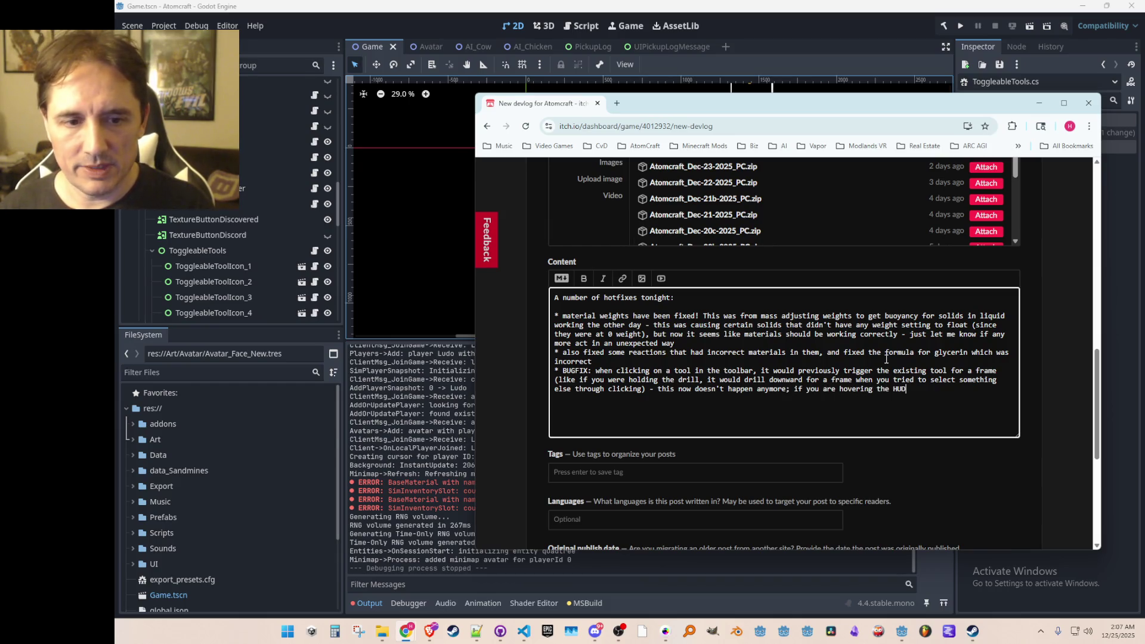
pyautogui.write("it shouldn't ")
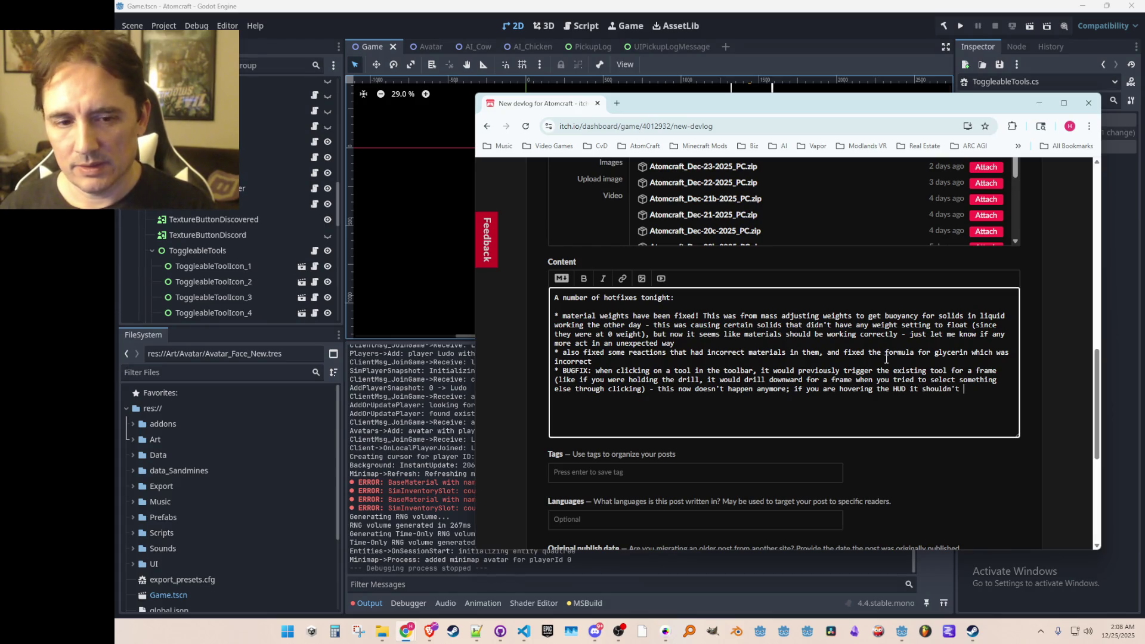
pyautogui.write('activate your')
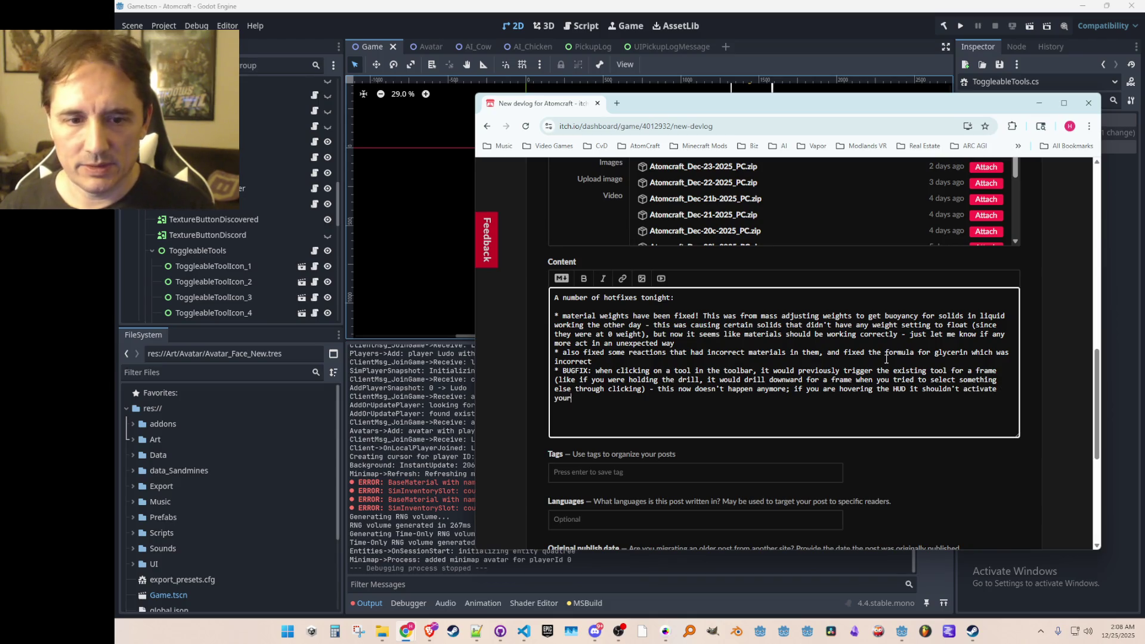
pyautogui.write(' tools to click')
pyautogui.press('Return')
pyautogui.write('* BUGFIX: ')
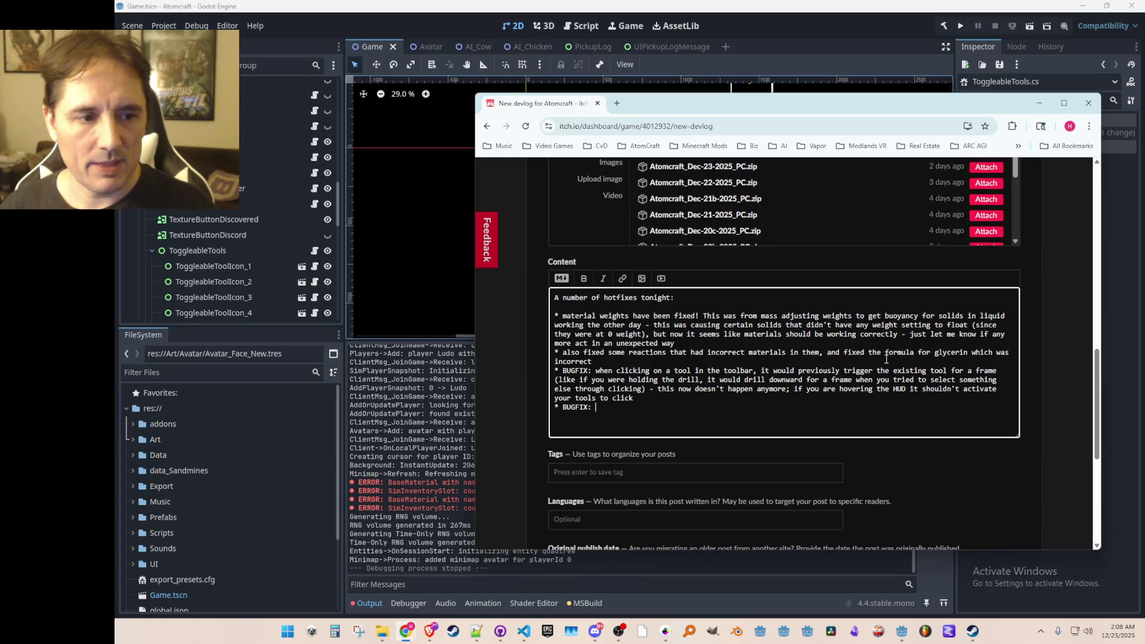
pyautogui.write('I think I ')
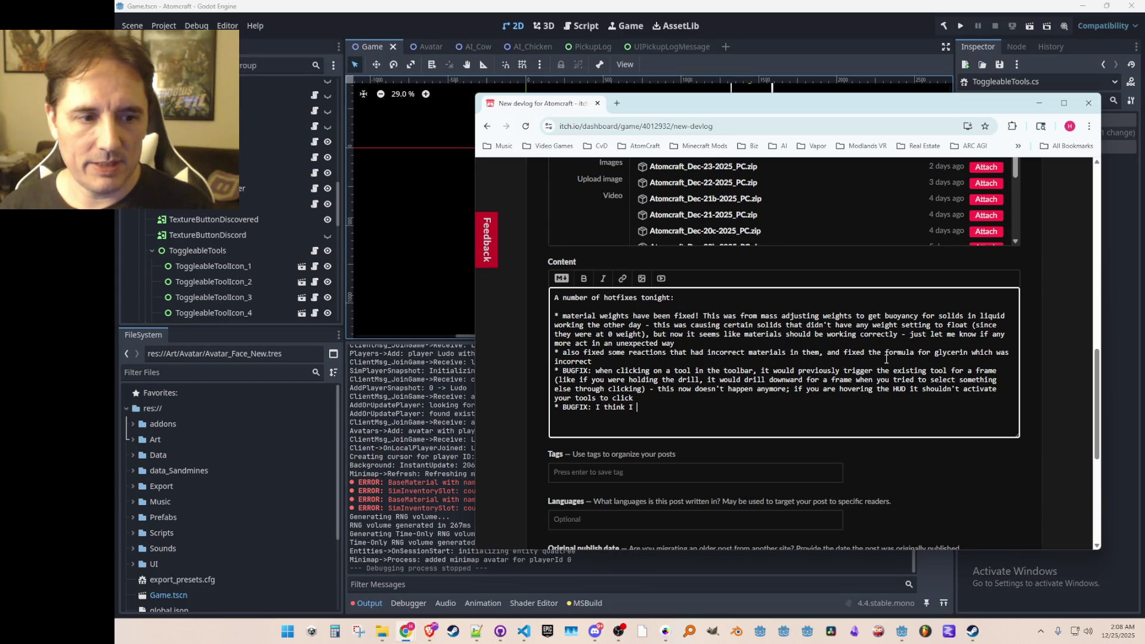
pyautogui.write('also finally figure')
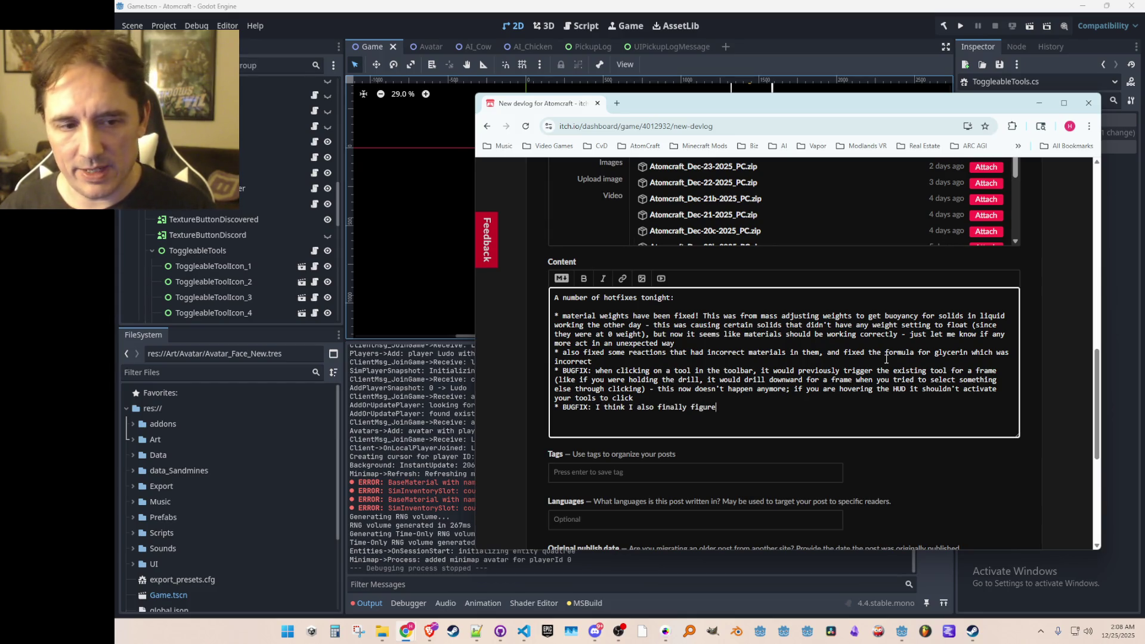
pyautogui.write('d out the cause ')
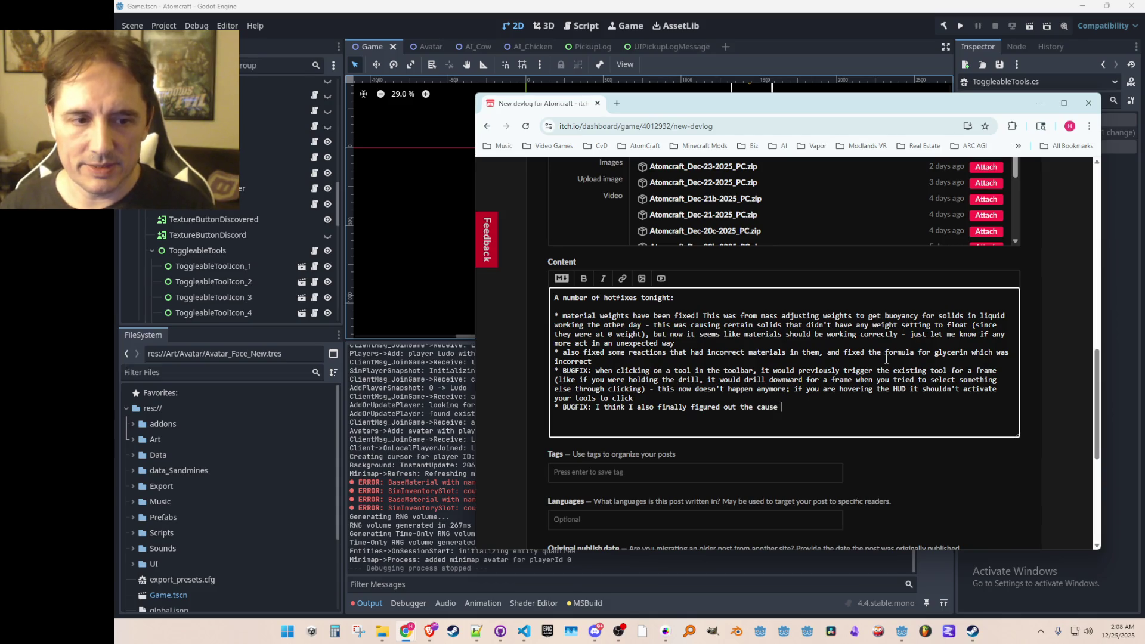
pyautogui.write('of us occa')
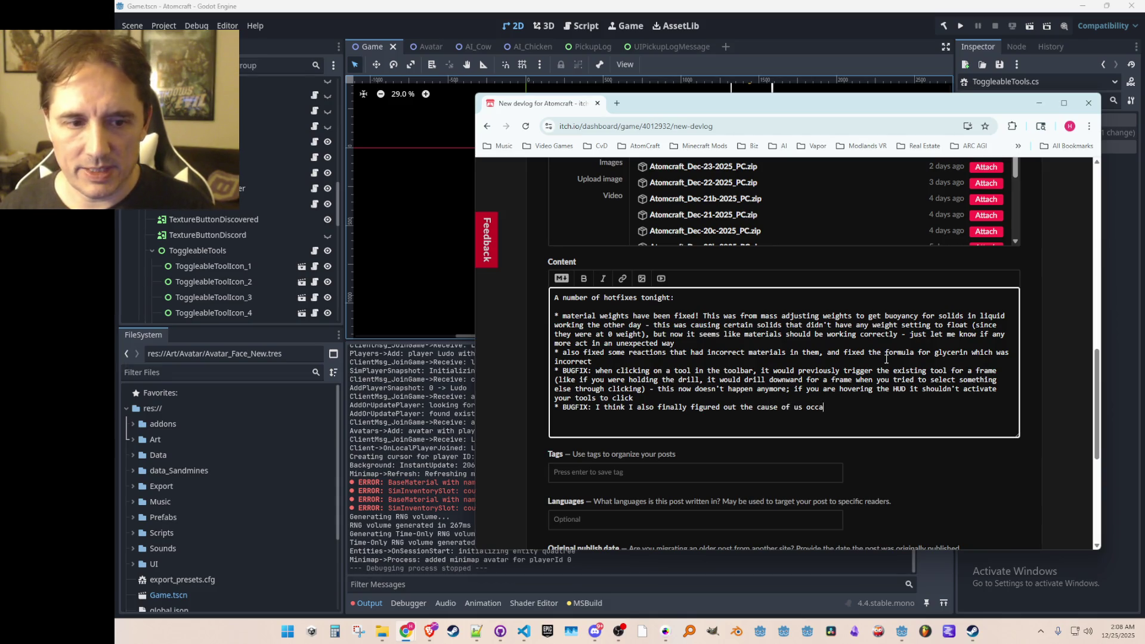
pyautogui.write('sionally getting ')
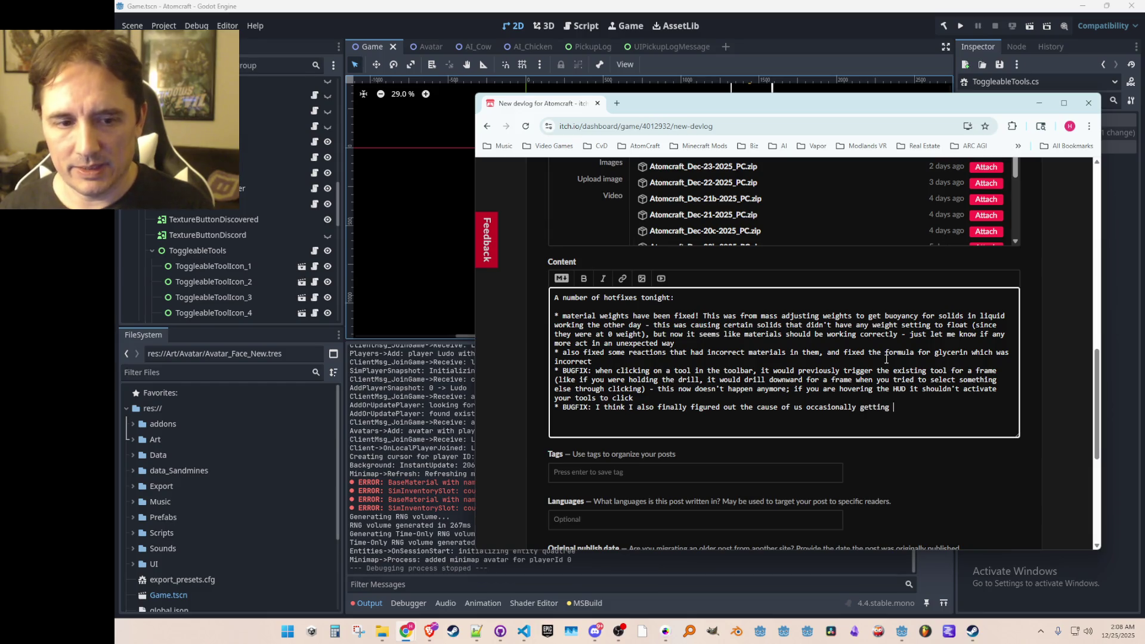
pyautogui.write('duplicates of the pl')
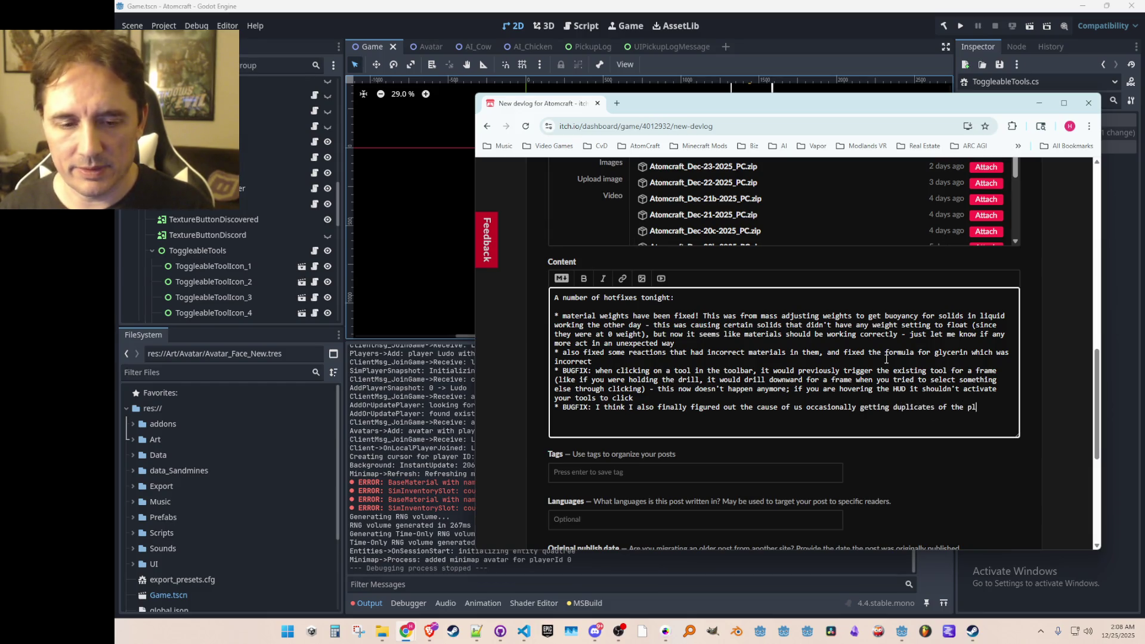
pyautogui.write('ayer')
# Step: Finish the BUGFIX bullet saying duplicate player Hand tools should be fixed now, ending with ':)'
pyautogui.press('BackSpace')
pyautogui.press('BackSpace')
pyautogui.press('BackSpace')
pyautogui.write('a')
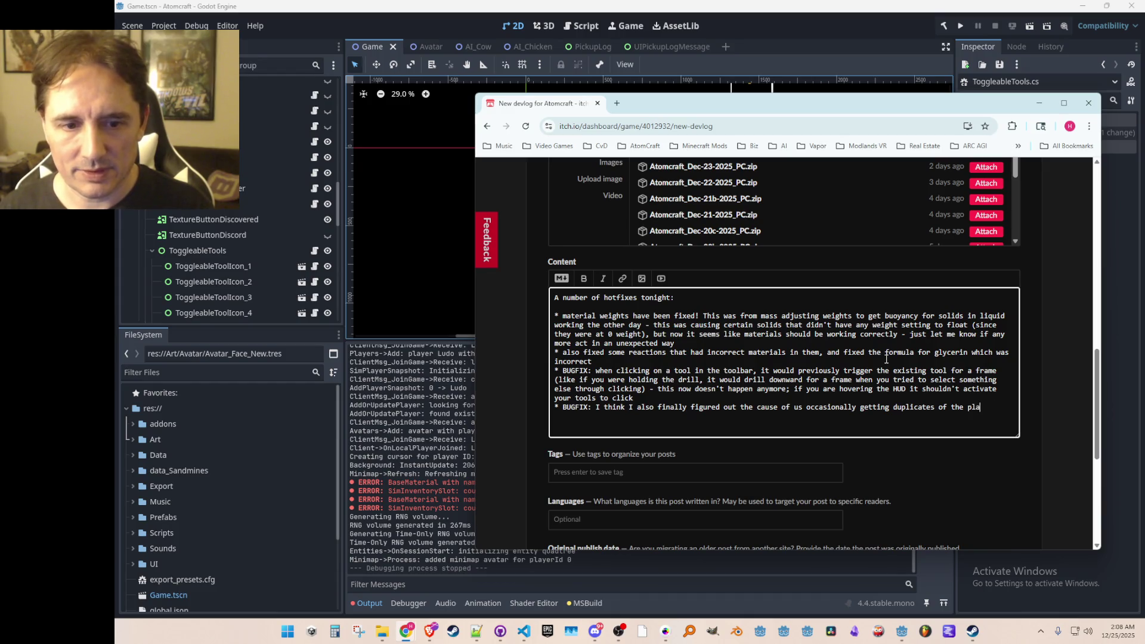
pyautogui.write('yer Hand tool, so this should be fixed now :')
pyautogui.write(')')
pyautogui.press('Return')
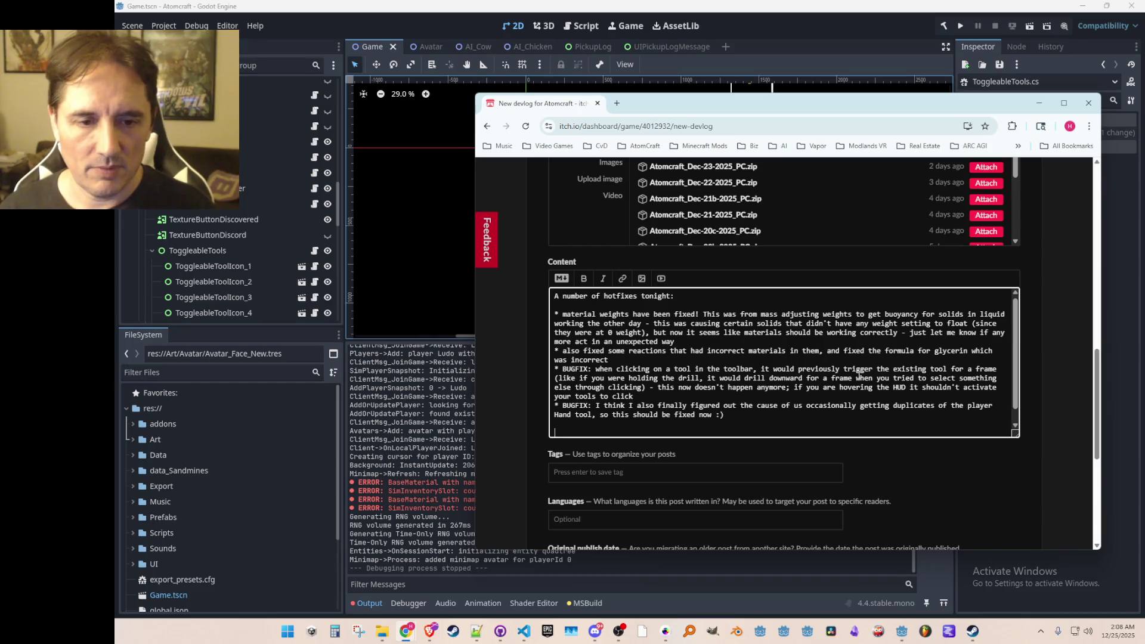
pyautogui.moveTo(1012, 435); pyautogui.dragTo(1013, 524)
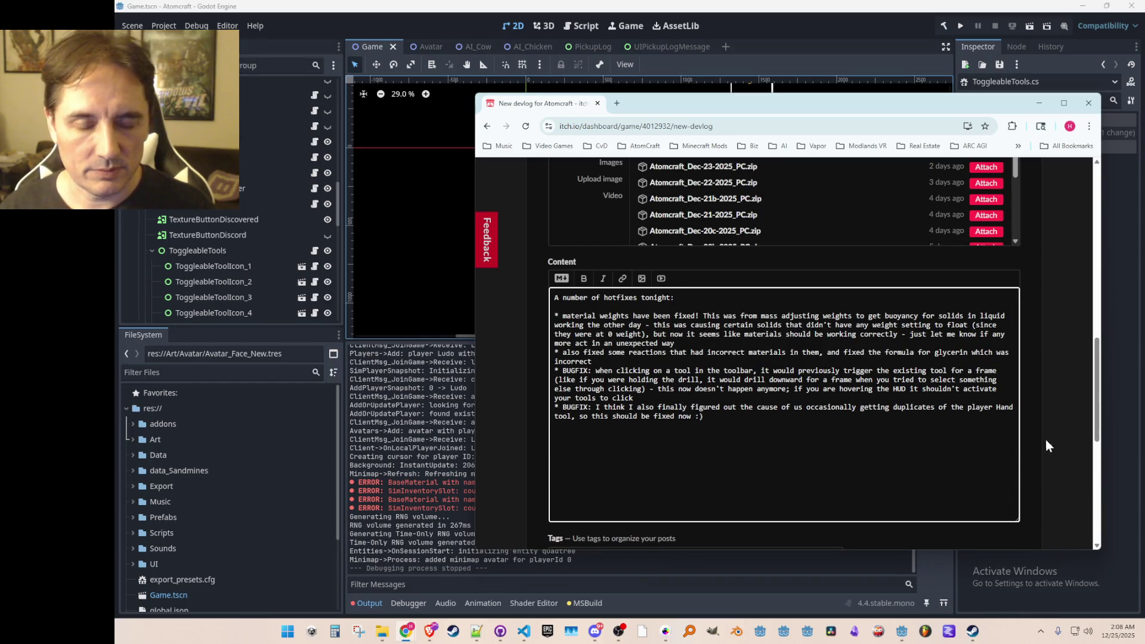
# Step: Write that stream prototyping covered fog-of-war lighting, which works but needs design and performance work
pyautogui.scroll(-1, 1048, 426)
pyautogui.write('We a')
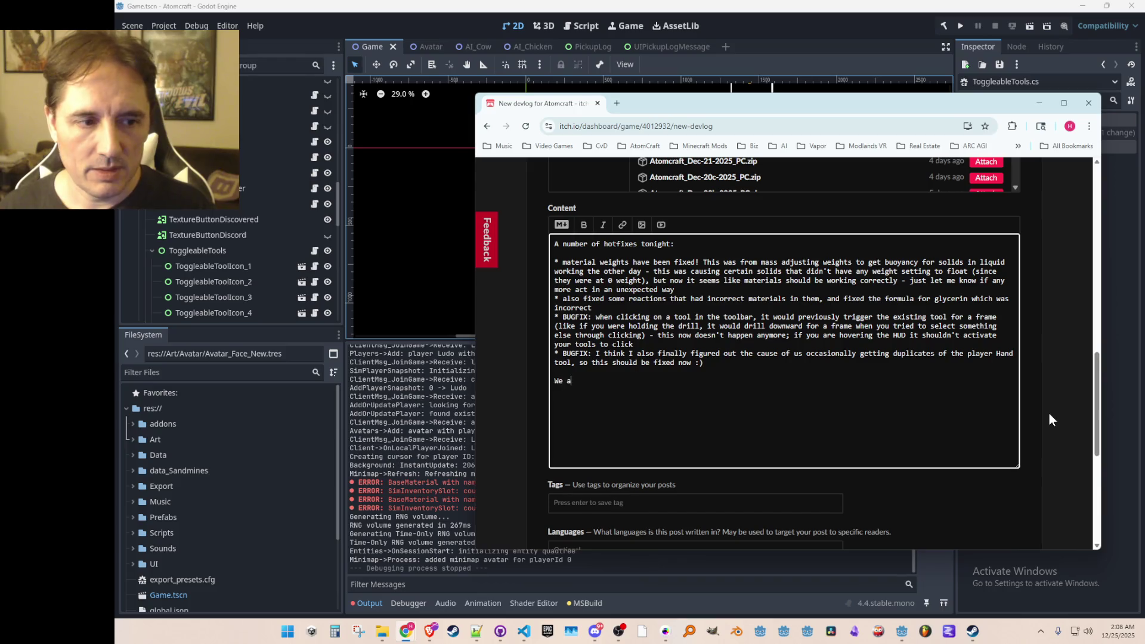
pyautogui.write('lso did a LOT ')
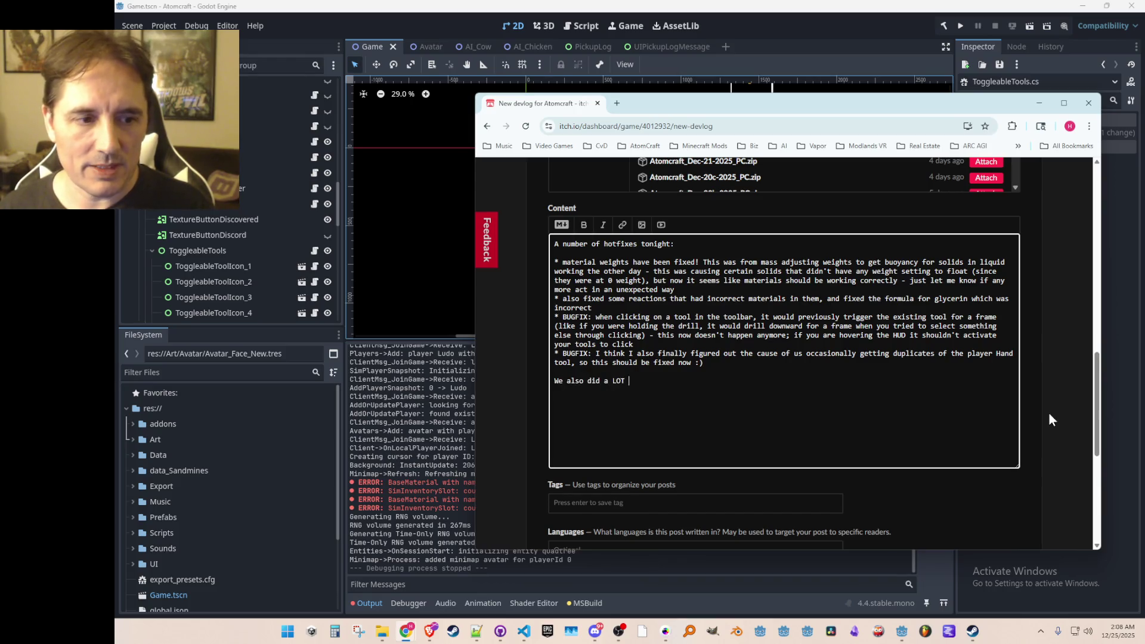
pyautogui.write('of prototyping')
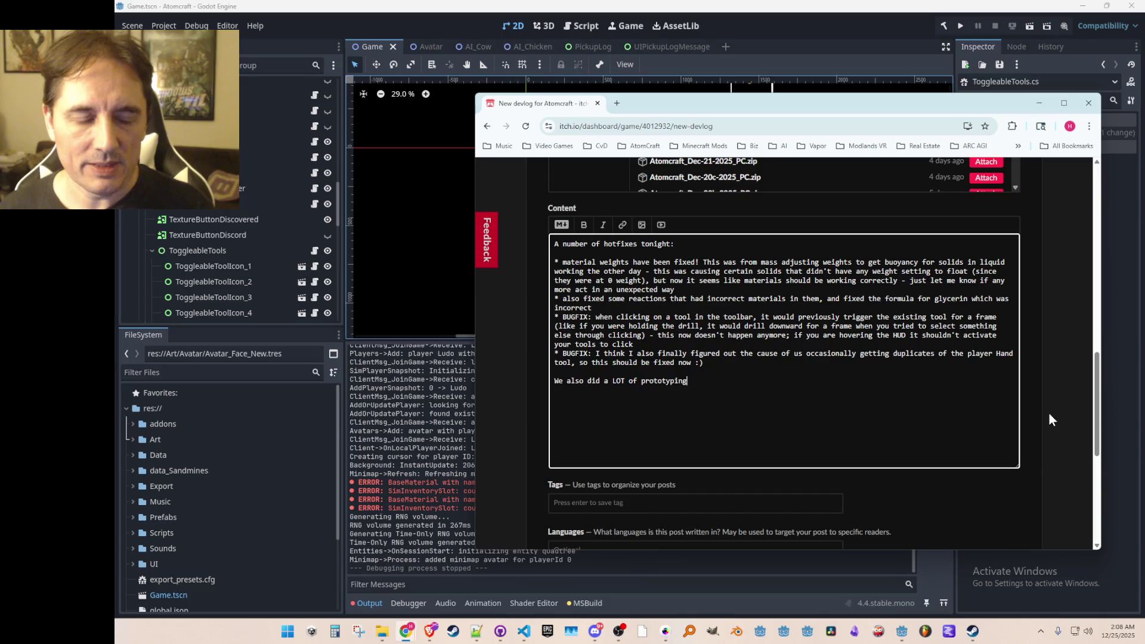
pyautogui.write(' on the stream for ')
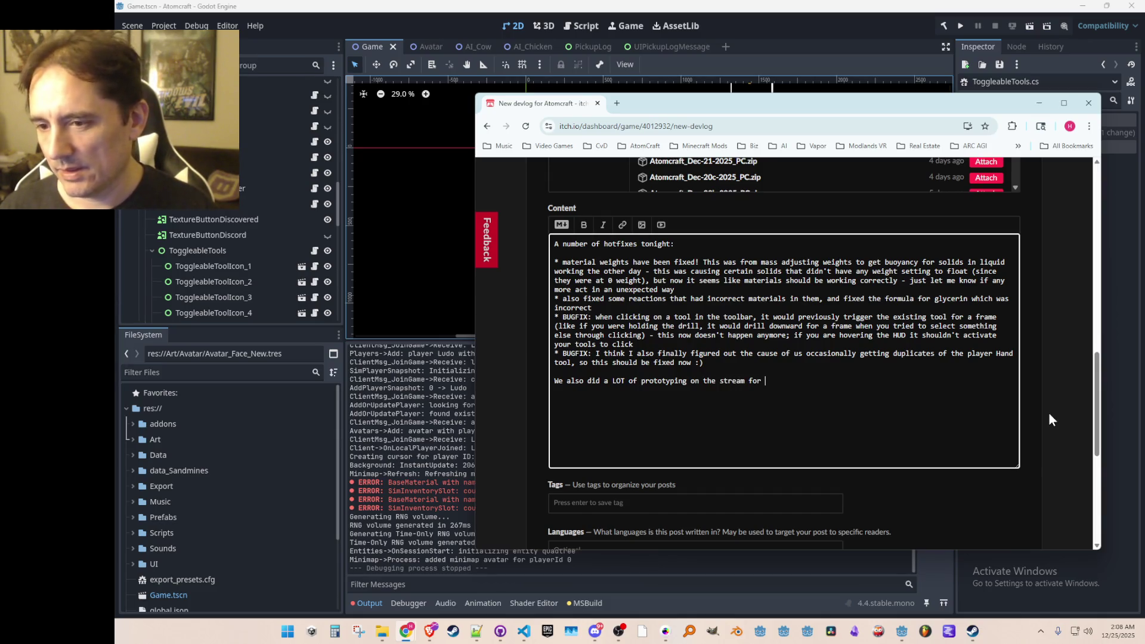
pyautogui.write('fog-of-war lighting effects (works now, ')
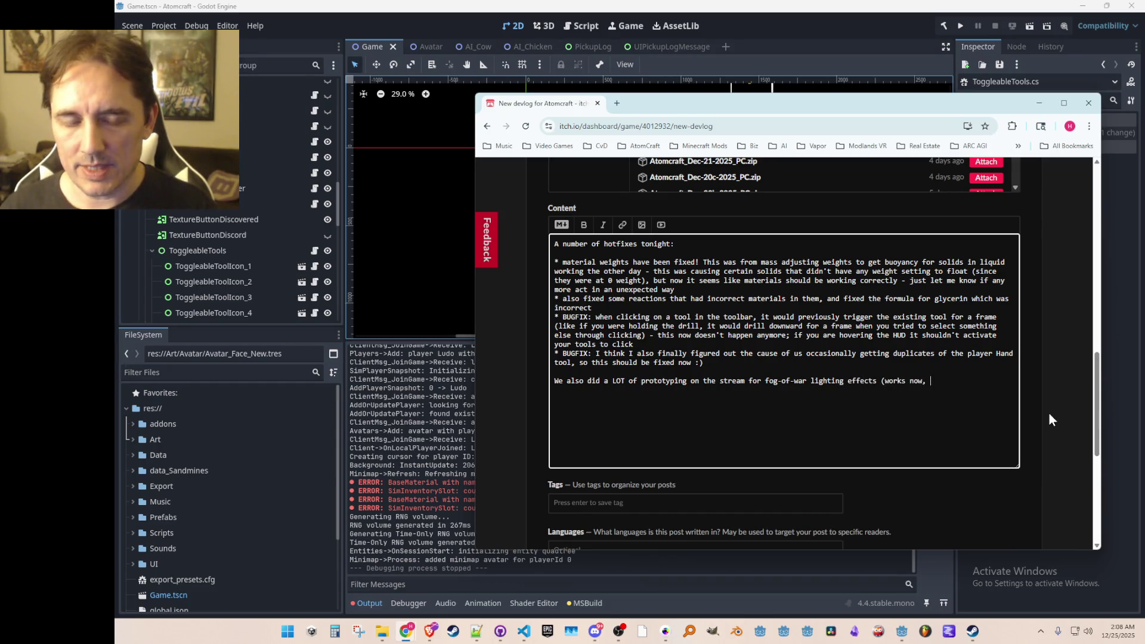
pyautogui.write("but I'd like to")
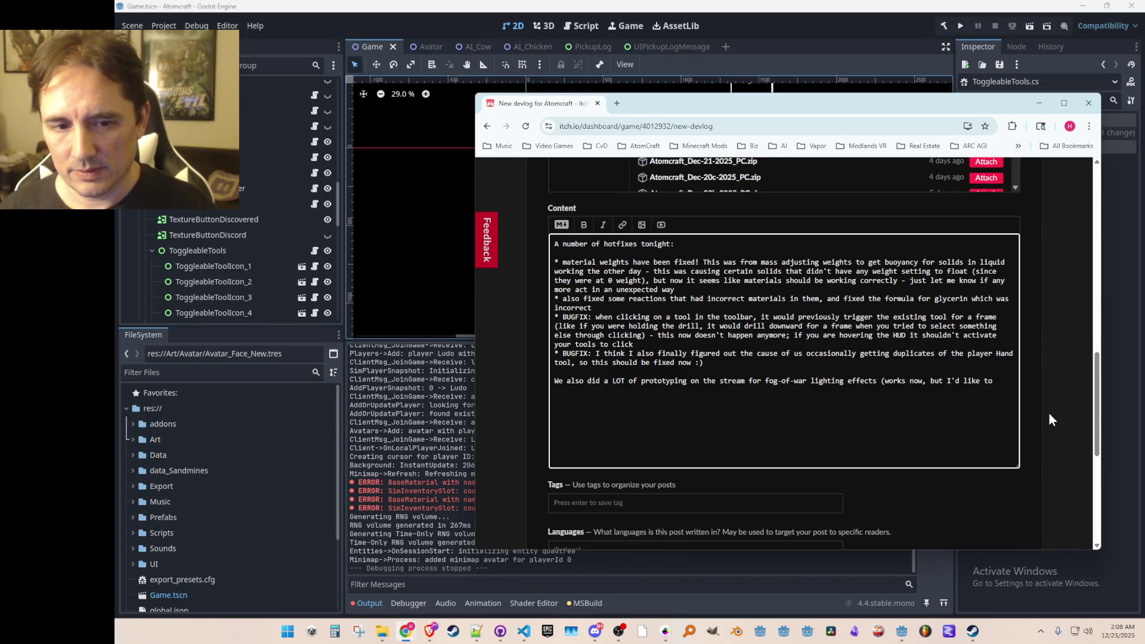
pyautogui.press('BackSpace')
pyautogui.press('BackSpace')
pyautogui.press('BackSpace')
pyautogui.press('BackSpace')
pyautogui.press('BackSpace')
pyautogui.press('BackSpace')
pyautogui.write('(work')
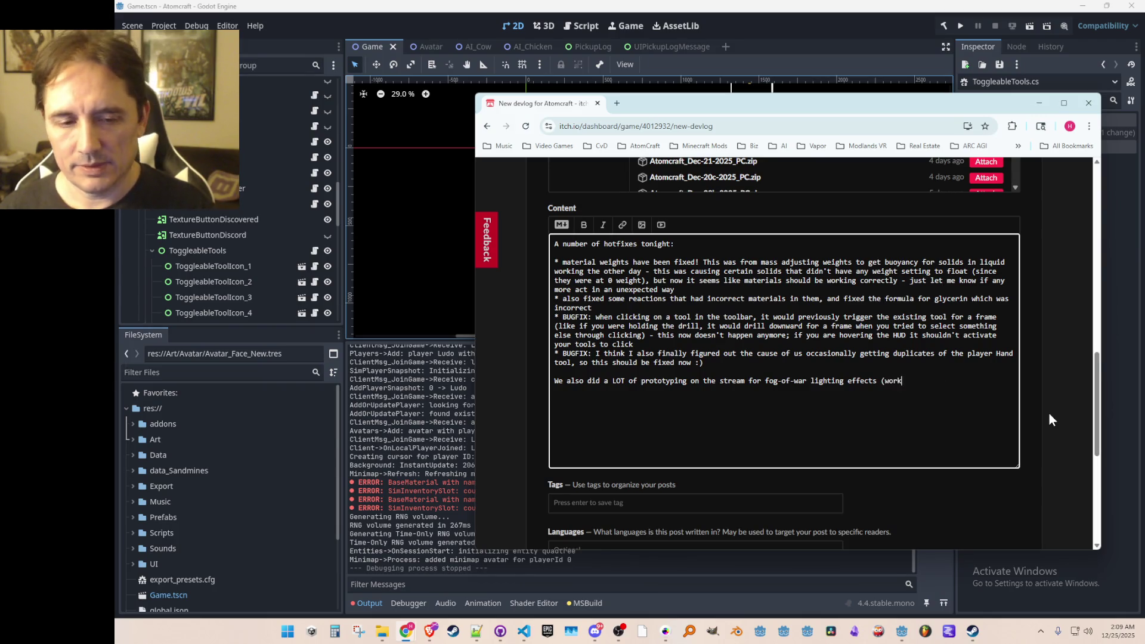
pyautogui.write('s now, but I')
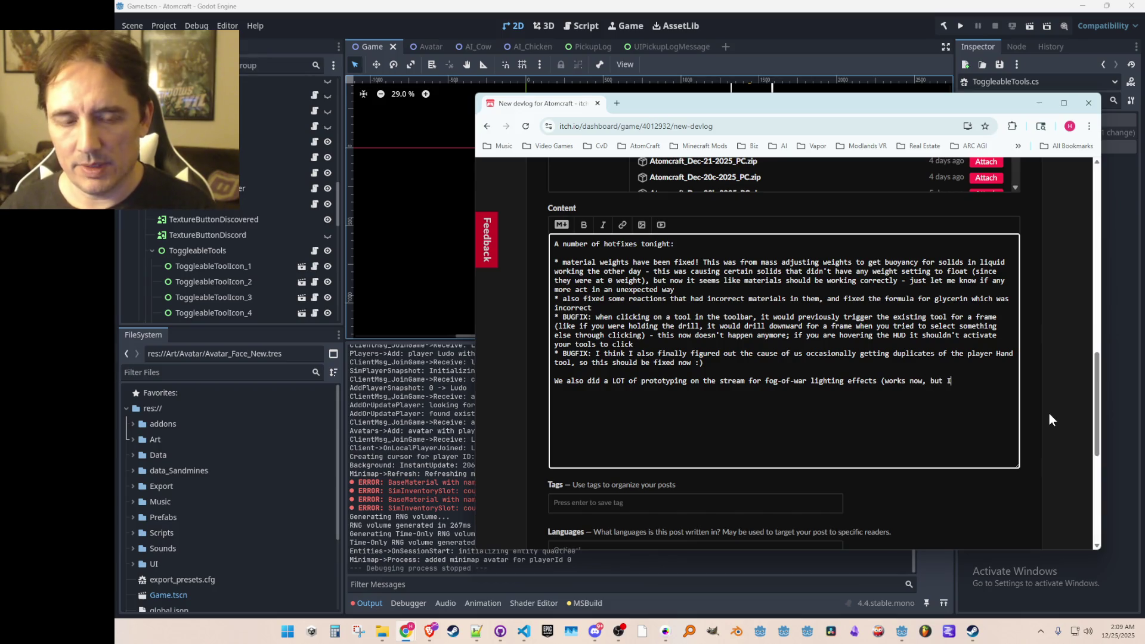
pyautogui.write("'d like to work on")
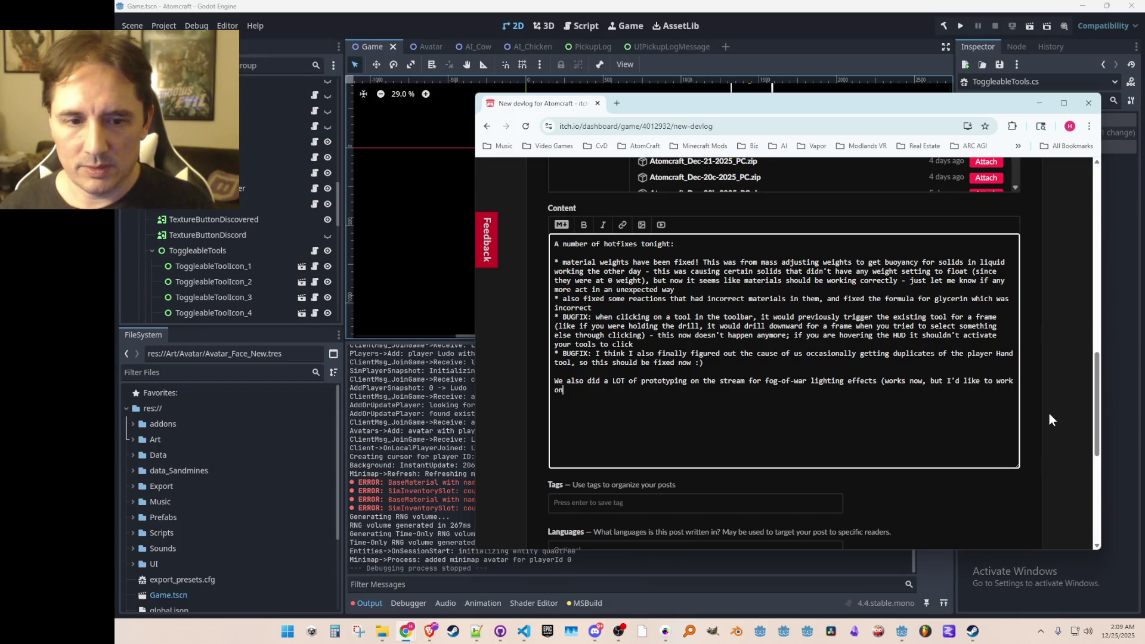
pyautogui.write(' the design and performance aspects a little bit more before trying it in a build), and prototyped different player heads for if you played as different charact')
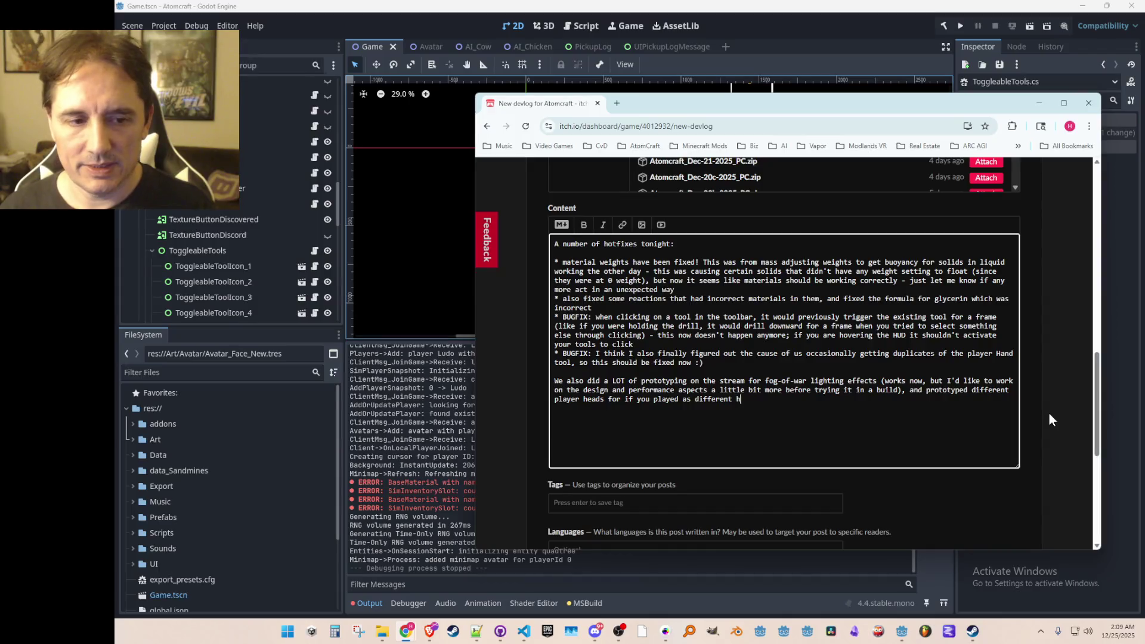
pyautogui.write('ers ')
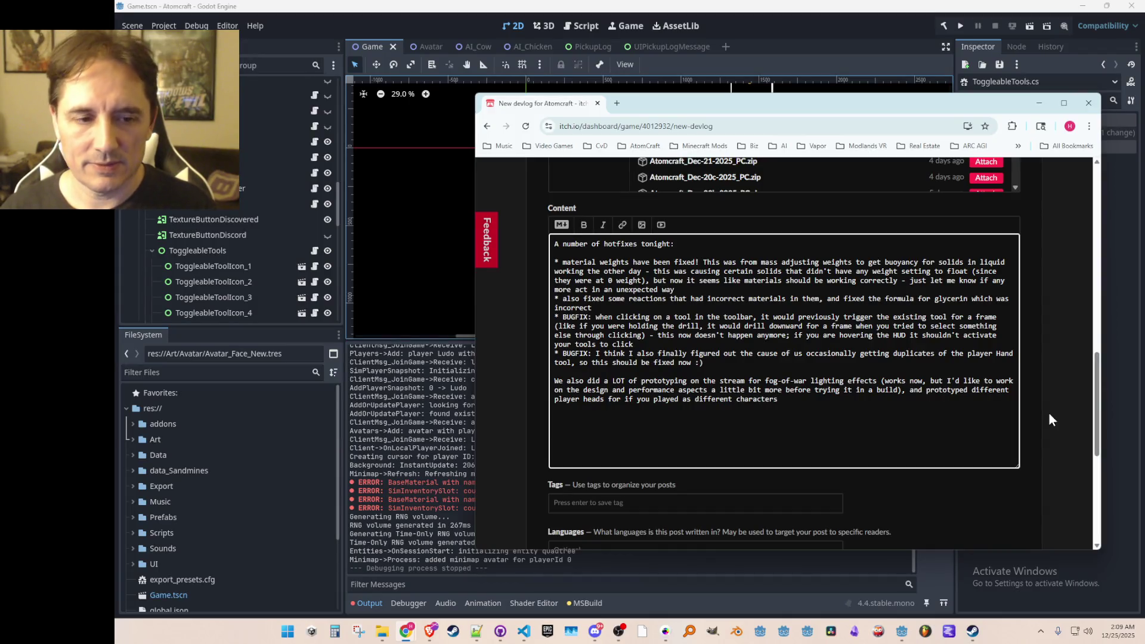
pyautogui.write('- this look')
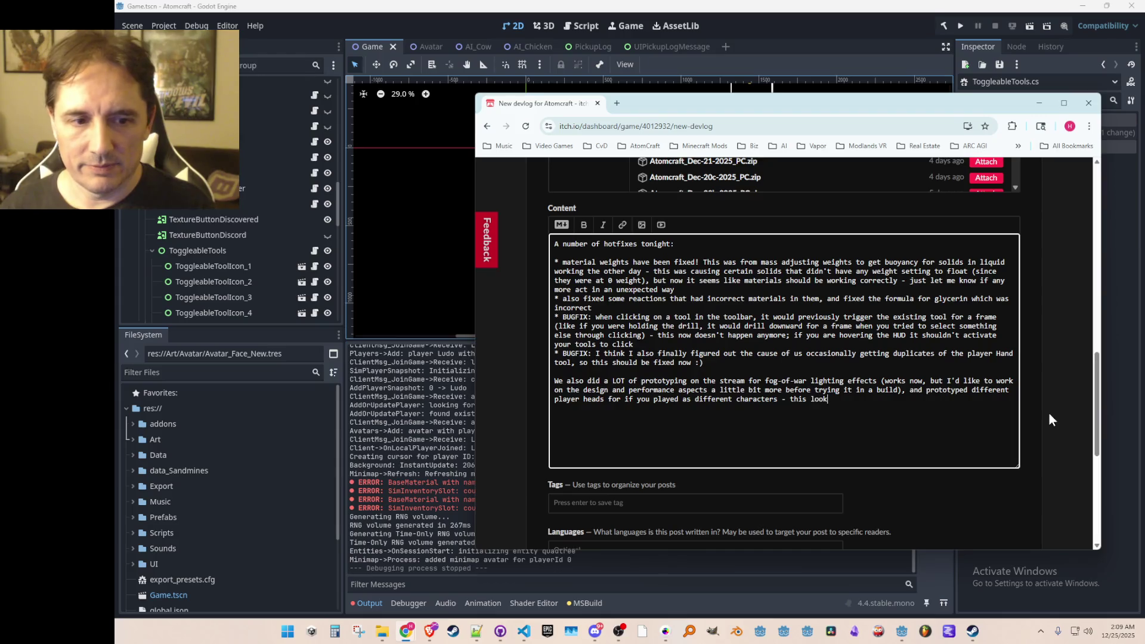
pyautogui.write('s awesom')
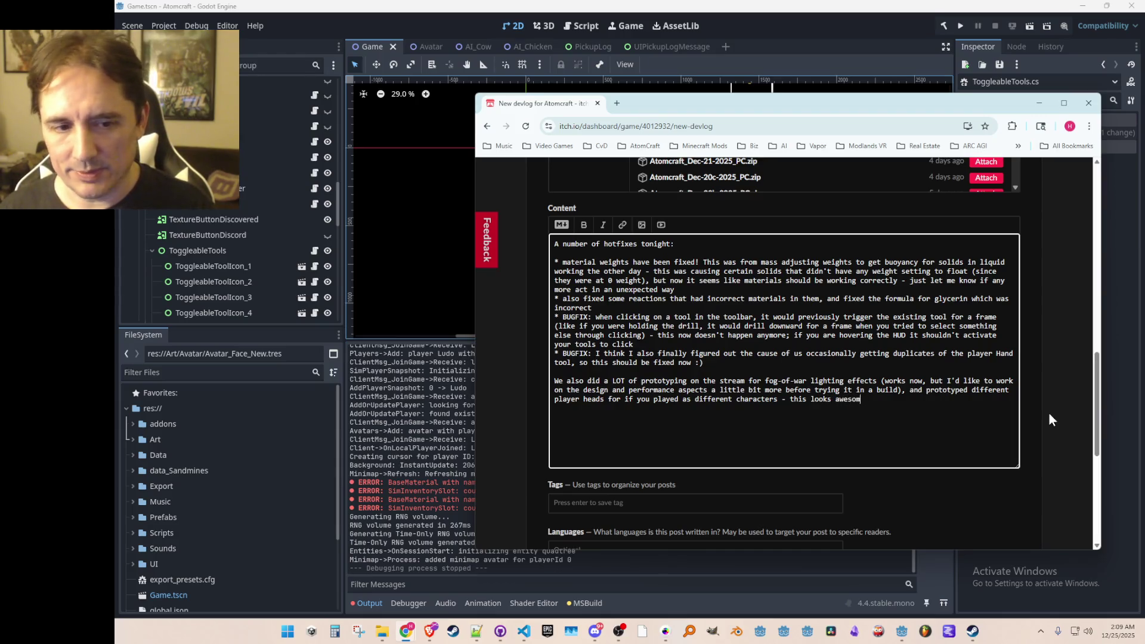
pyautogui.write('e, b')
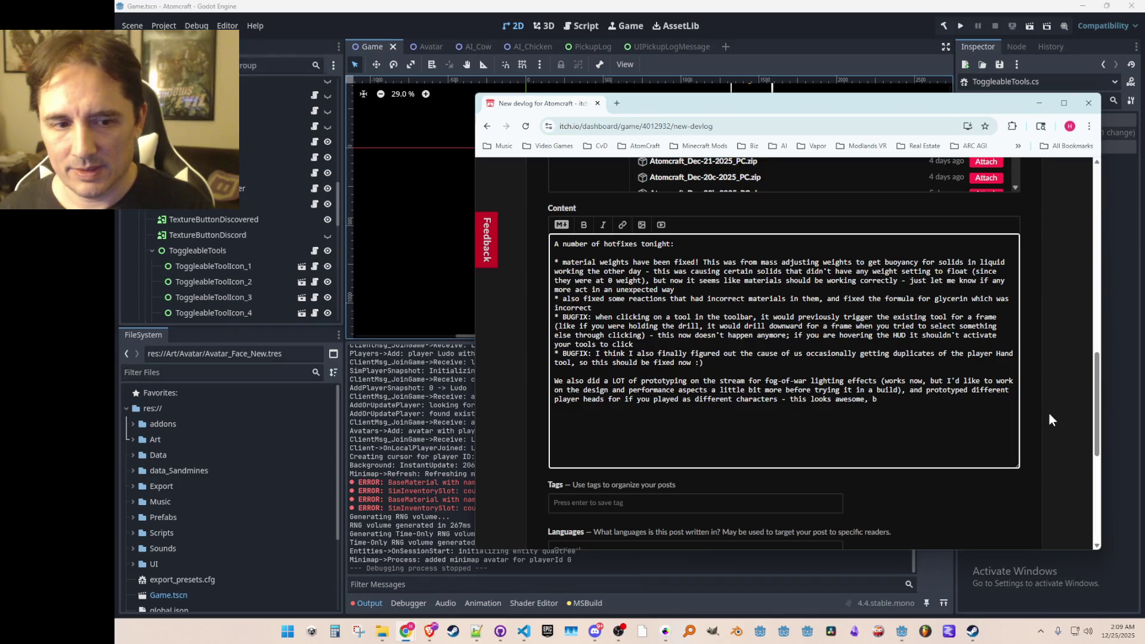
pyautogui.press('BackSpace')
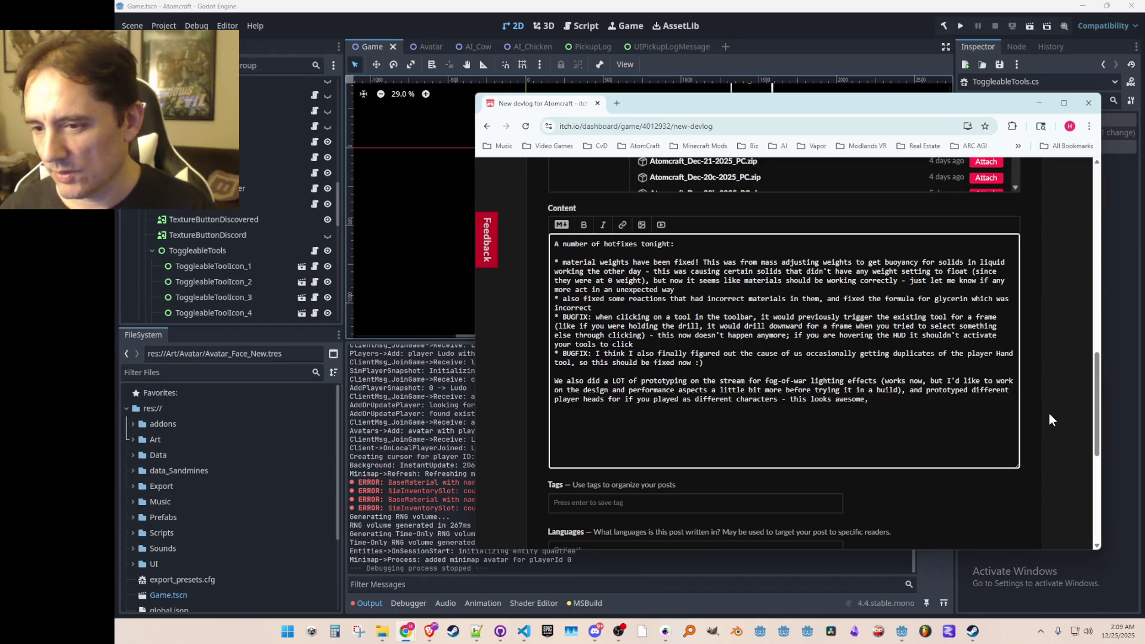
pyautogui.press('BackSpace')
pyautogui.press('BackSpace')
pyautogui.write("; it'll")
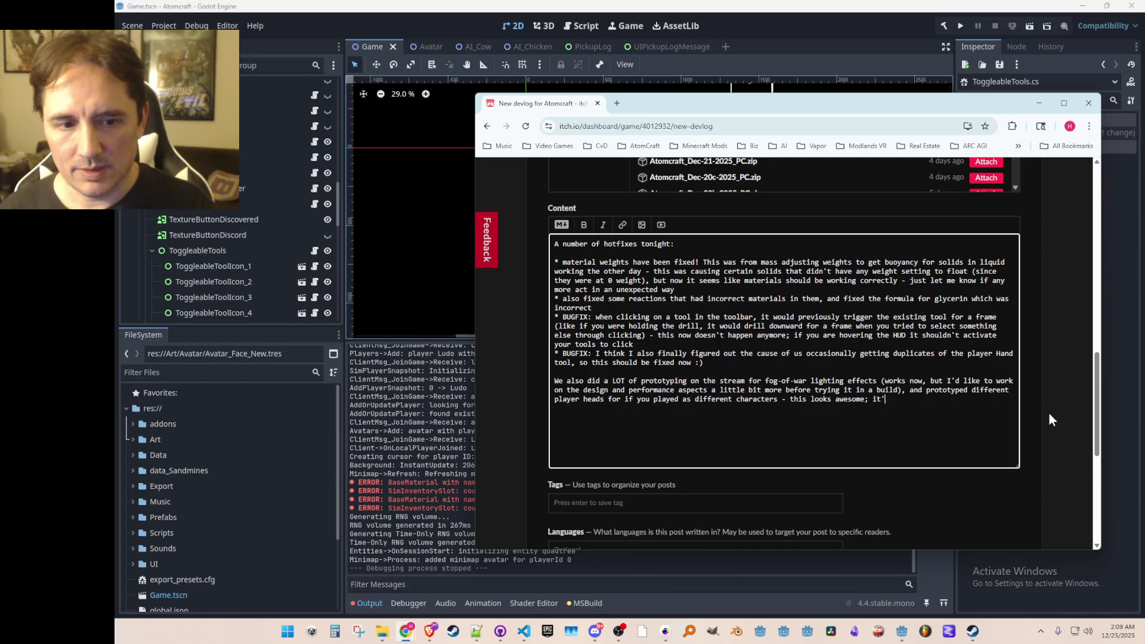
pyautogui.press('BackSpace')
pyautogui.press('BackSpace')
pyautogui.press('BackSpace')
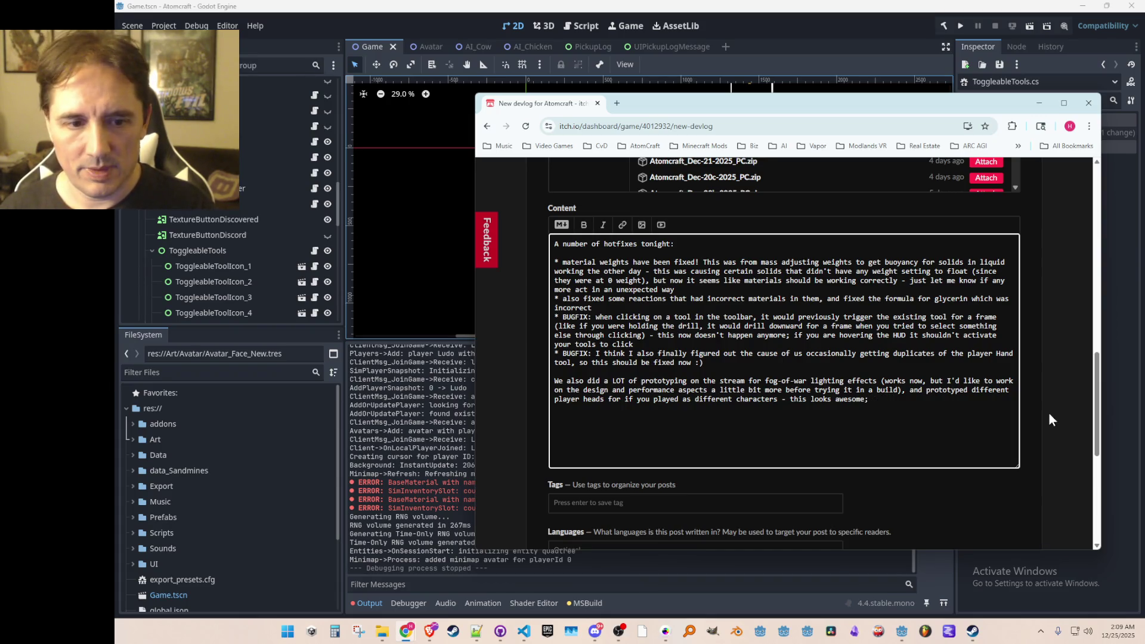
pyautogui.write(',and will probably')
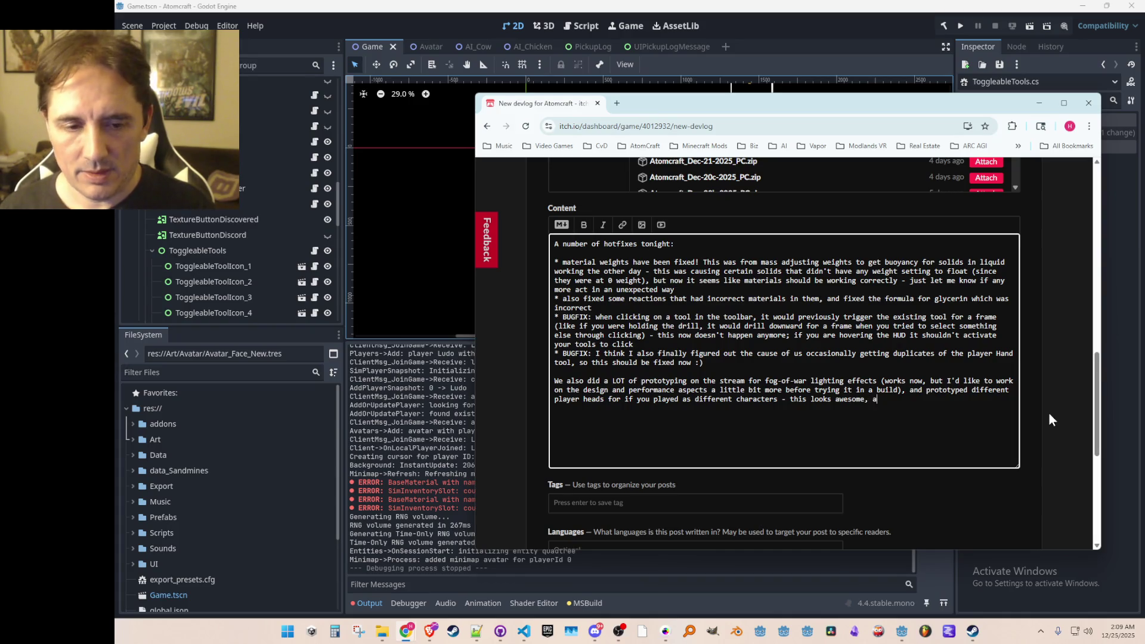
pyautogui.write(' get in')
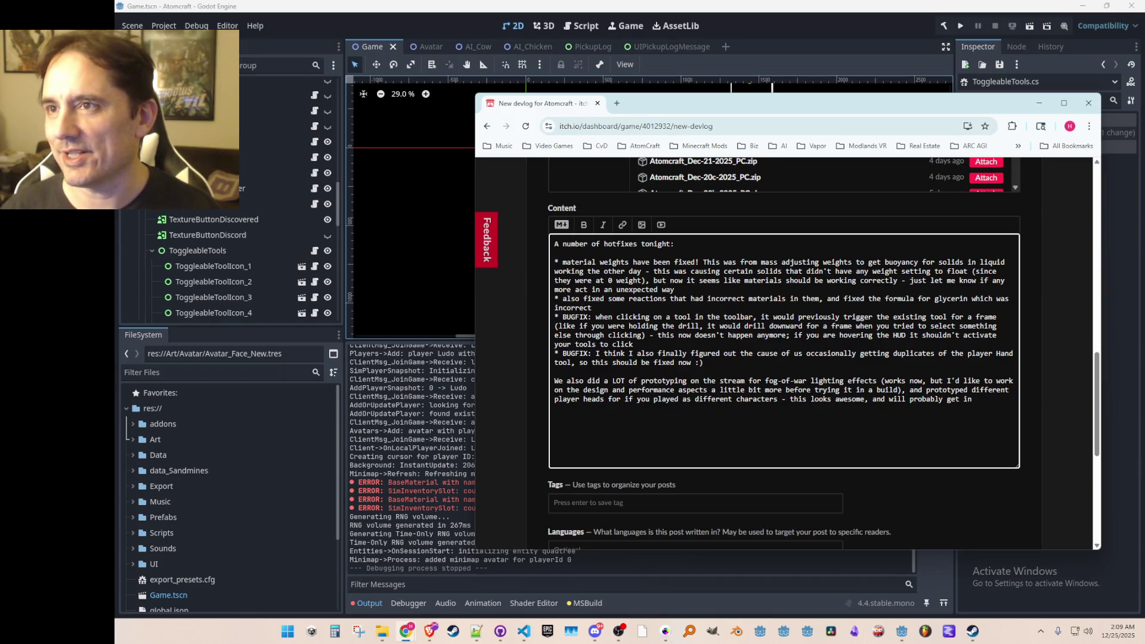
# Step: Add that different player heads come after the NPCs and the Character Customization screen update
pyautogui.moveTo(1144, 137)
pyautogui.mouseDown()
pyautogui.moveTo(939, 134)
pyautogui.moveTo(962, 60)
pyautogui.mouseUp()
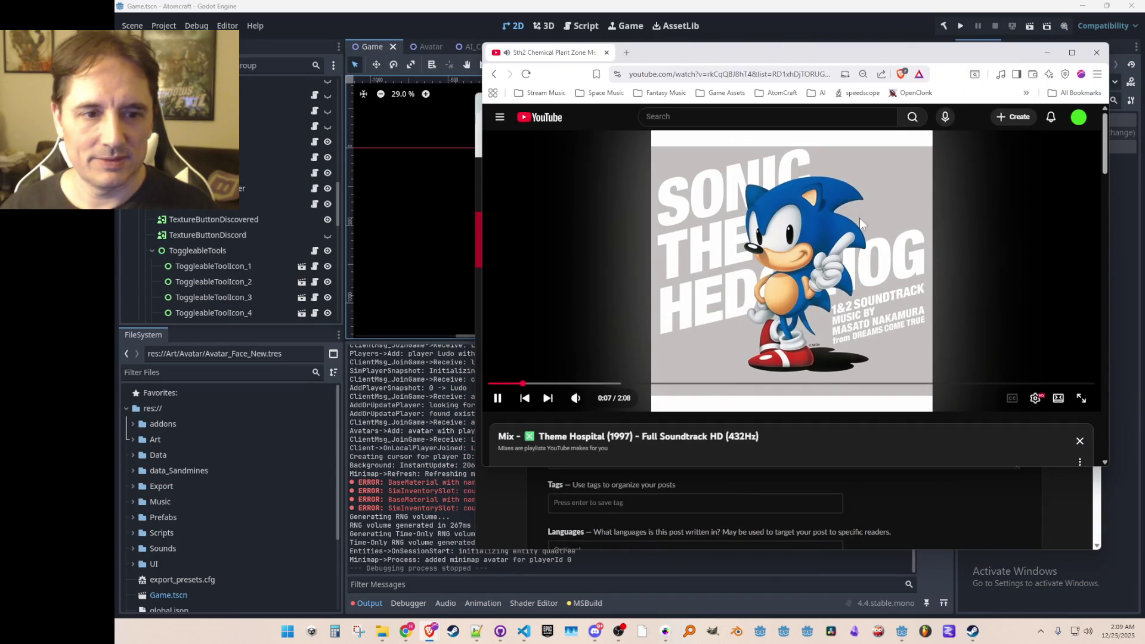
pyautogui.moveTo(548, 54); pyautogui.dragTo(1144, 54)
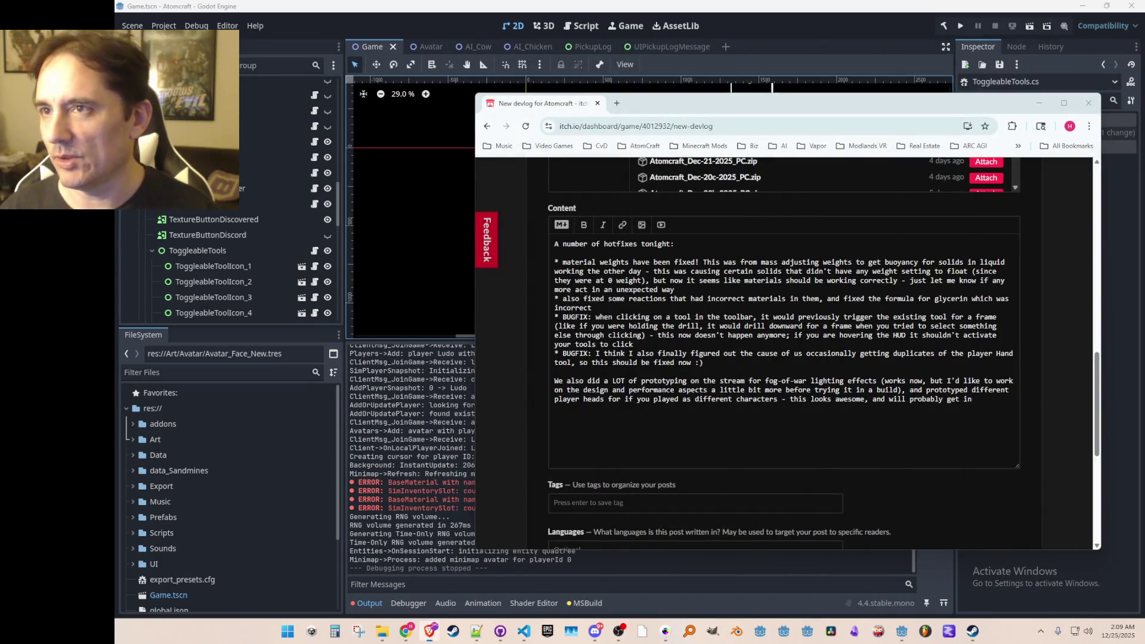
pyautogui.click(839, 391)
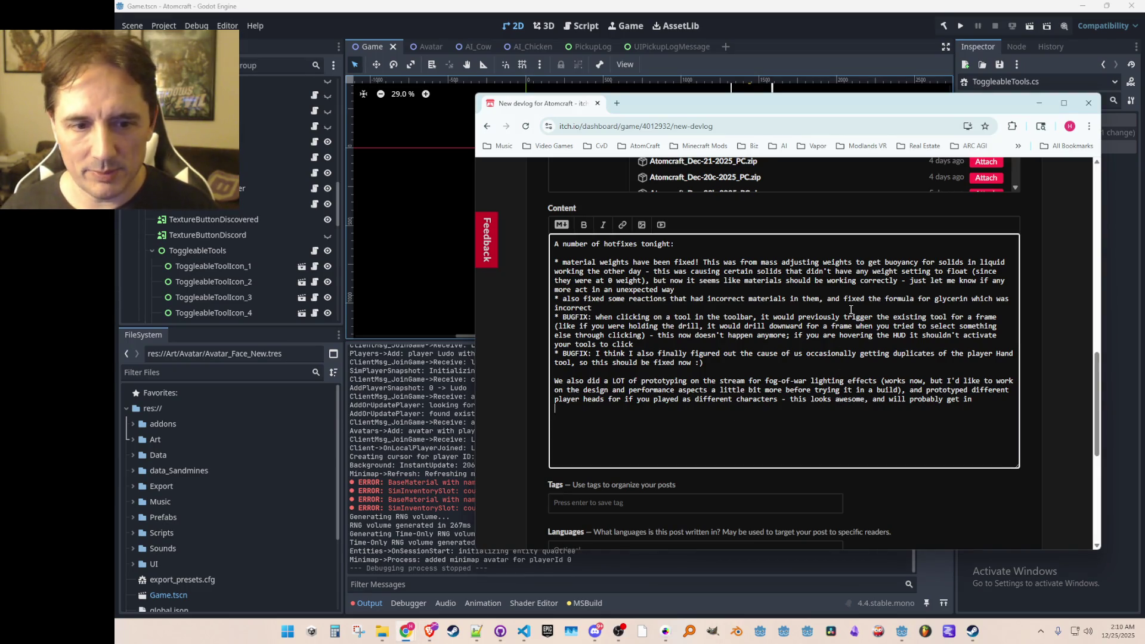
pyautogui.write('for')
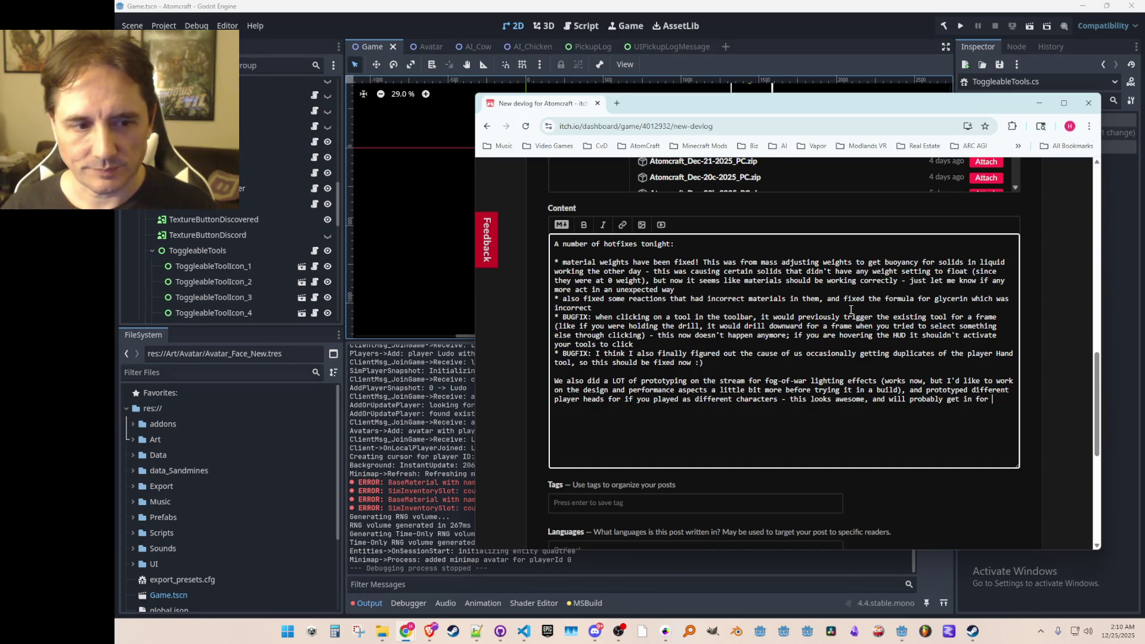
pyautogui.press('BackSpace')
pyautogui.press('BackSpace')
pyautogui.press('BackSpace')
pyautogui.write('after we add the NPC')
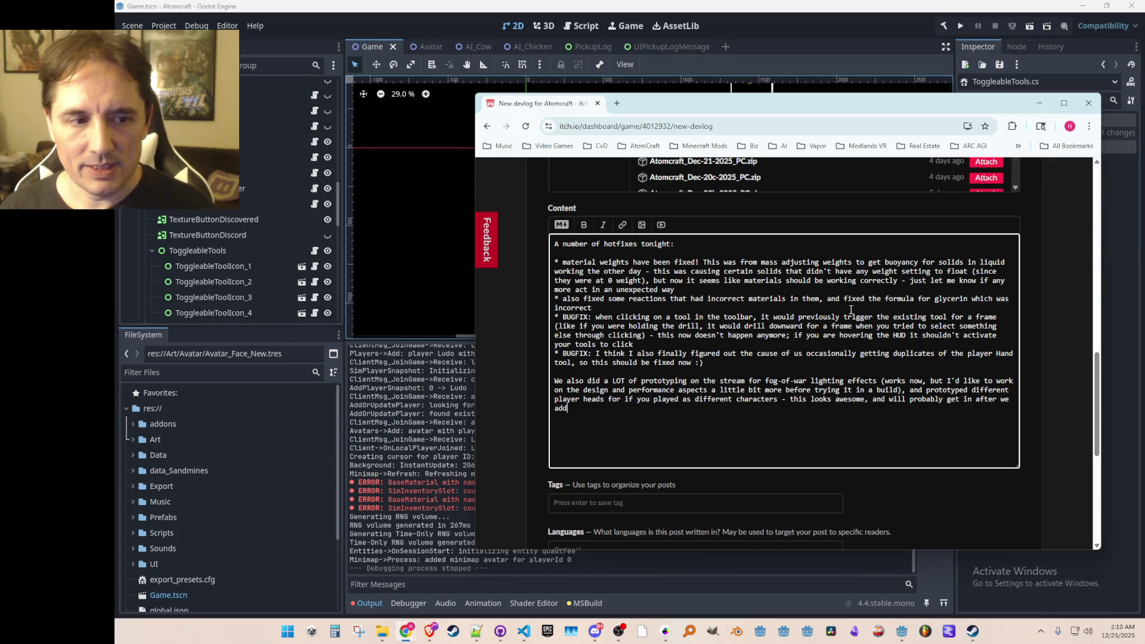
pyautogui.write('s a')
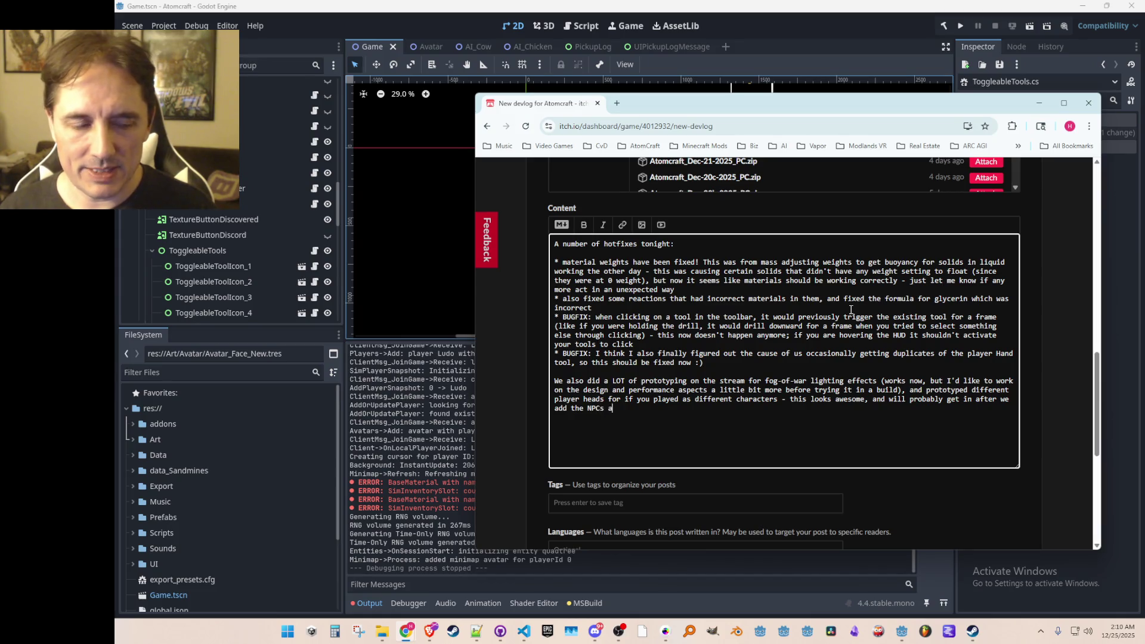
pyautogui.write('nd after we upda')
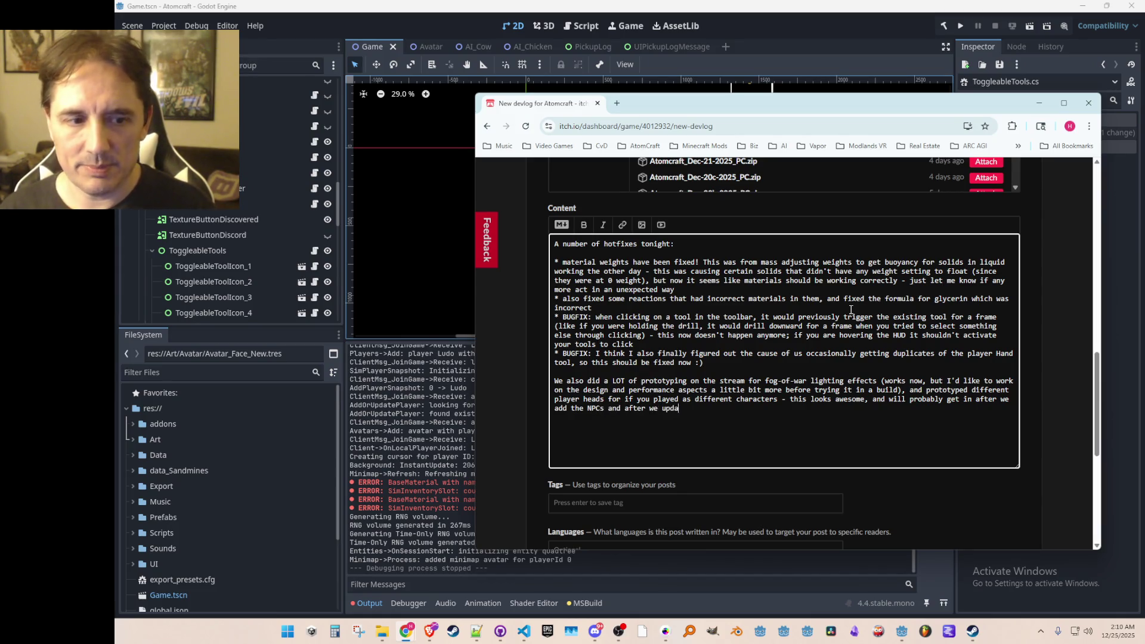
pyautogui.write('te the Characte C')
pyautogui.press('BackSpace')
pyautogui.press('BackSpace')
pyautogui.write('r Customization screen (which will let yo')
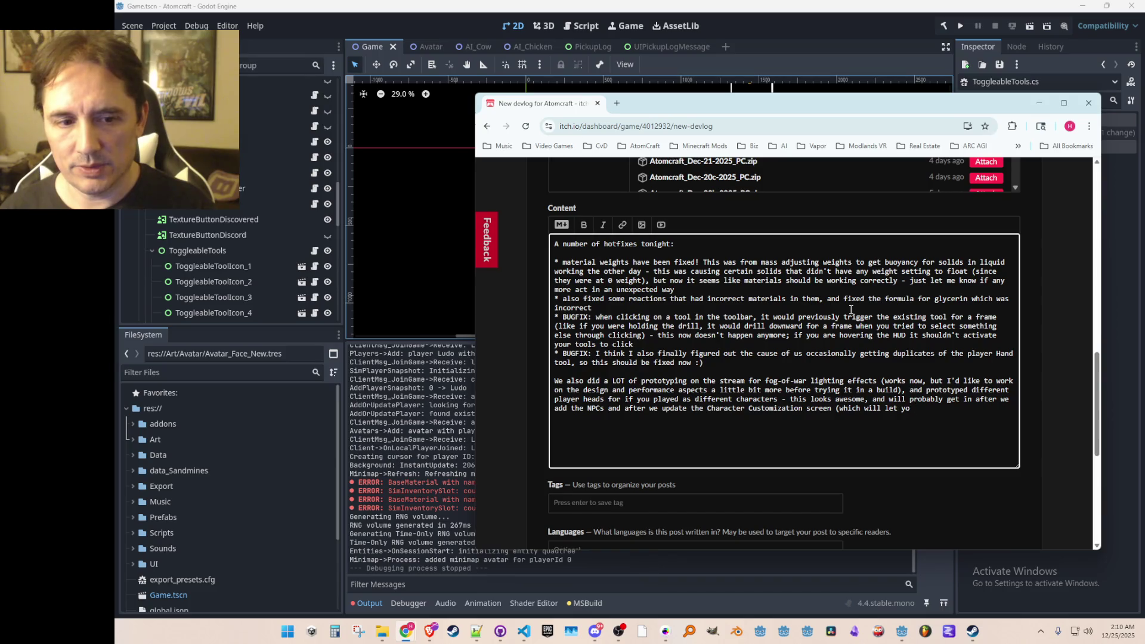
pyautogui.hotkey('ctrl', 'BackSpace')
pyautogui.hotkey('ctrl', 'BackSpace')
pyautogui.hotkey('ctrl', 'BackSpace')
pyautogui.write('in the future will let you pick diffe')
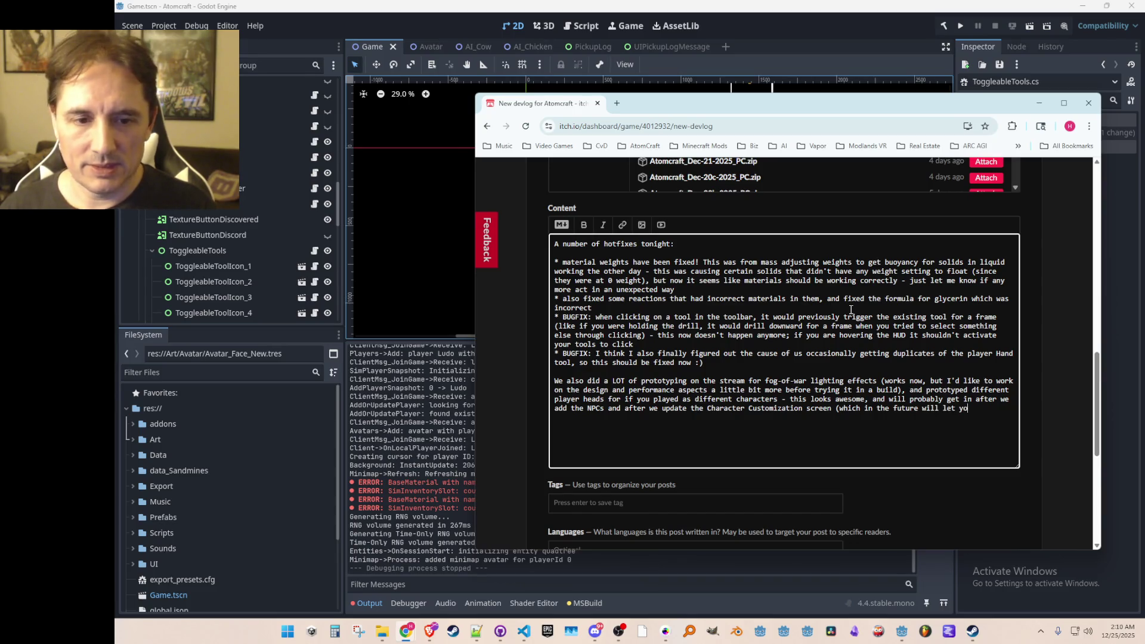
pyautogui.write('rent characters ')
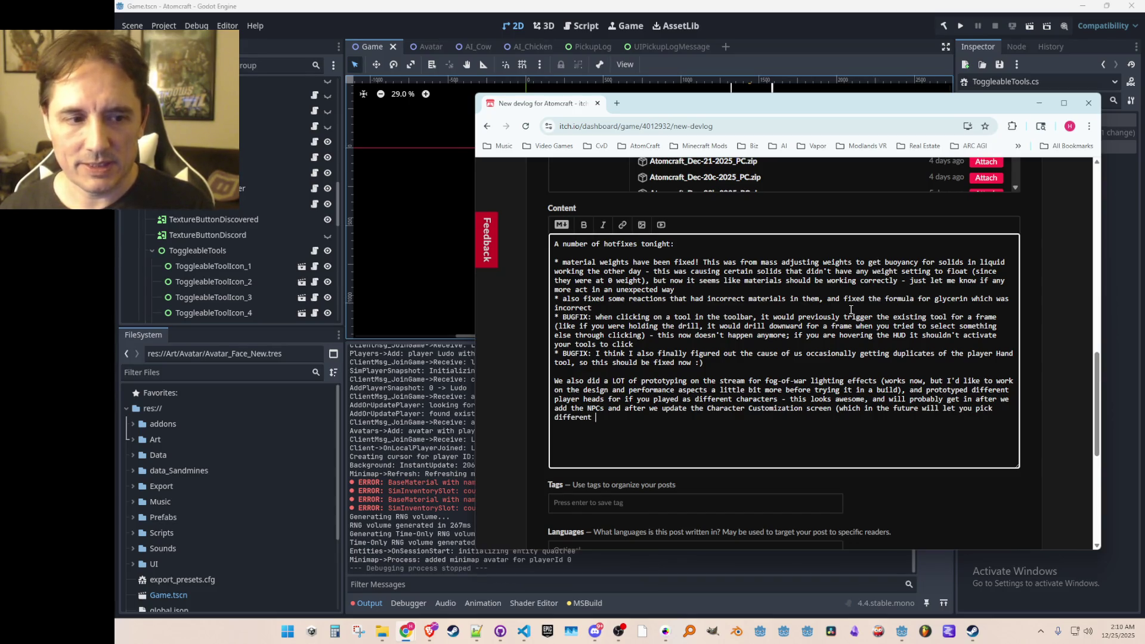
pyautogui.write('if yo')
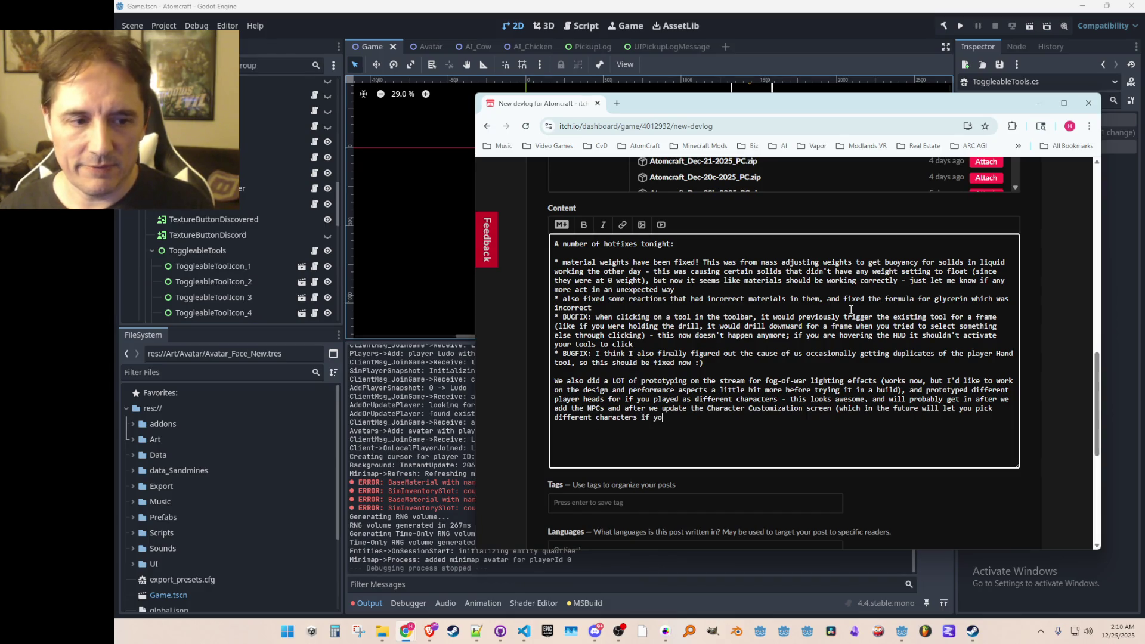
pyautogui.write("u've repaired their sh")
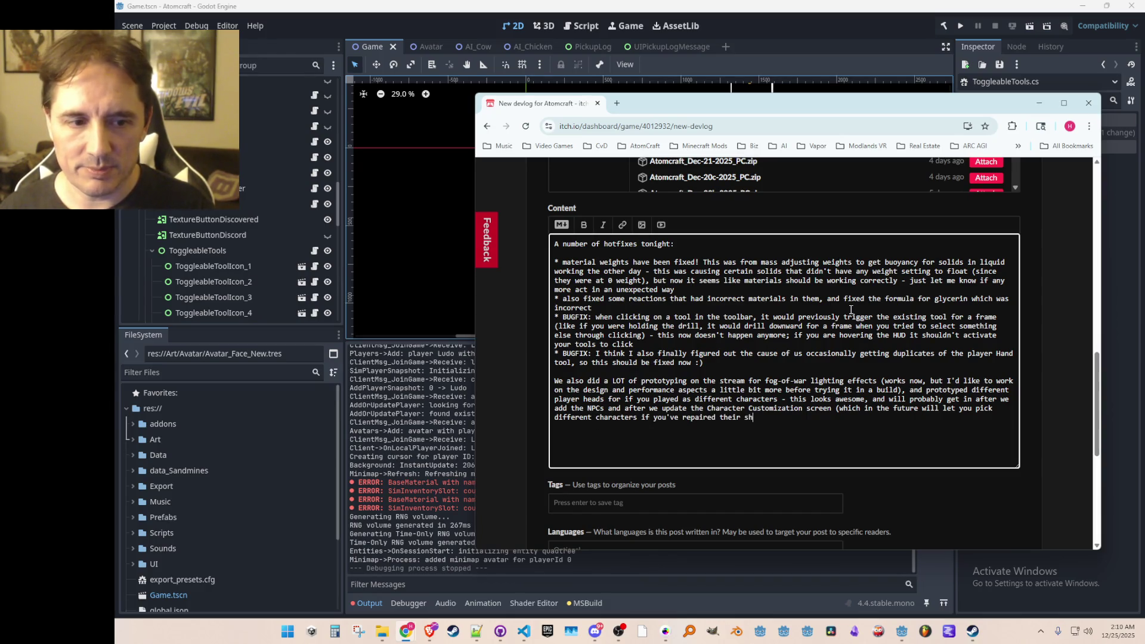
pyautogui.write('ips before)')
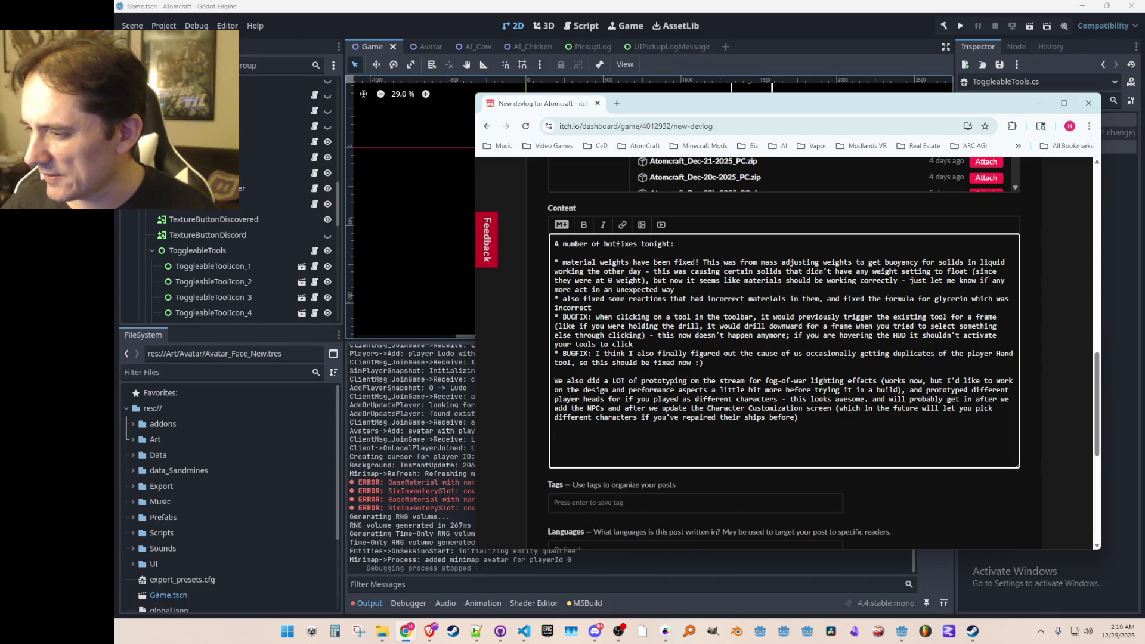
pyautogui.hotkey('alt', 'Tab')
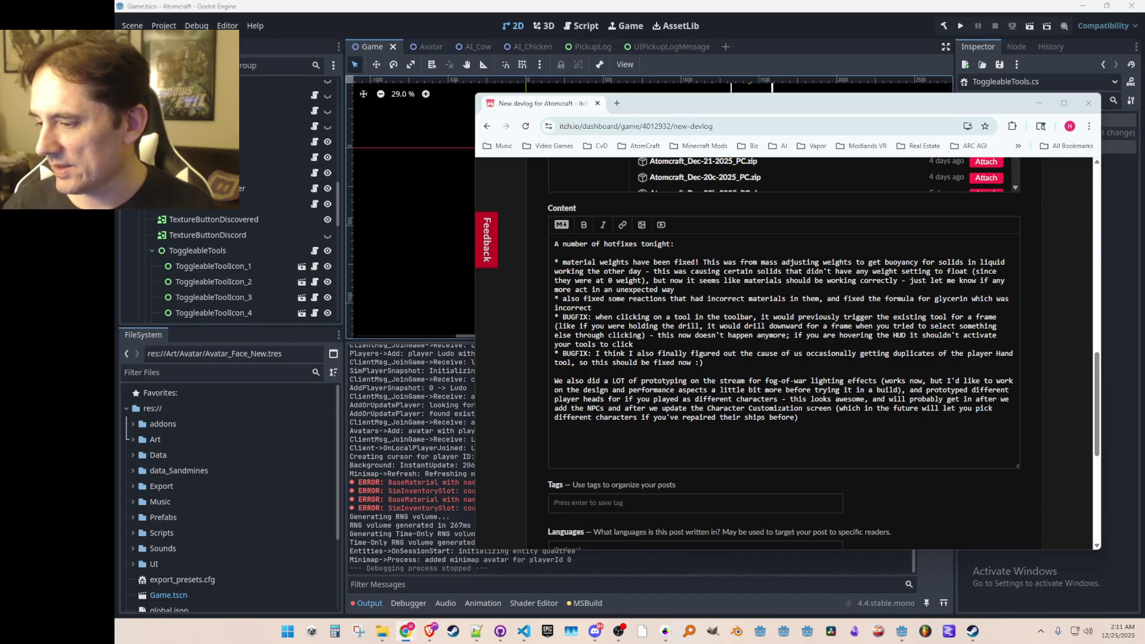
# Step: Append a closing line saying tomorrow's plan is getting NPCs in, probably during a long devstream
pyautogui.click(826, 423)
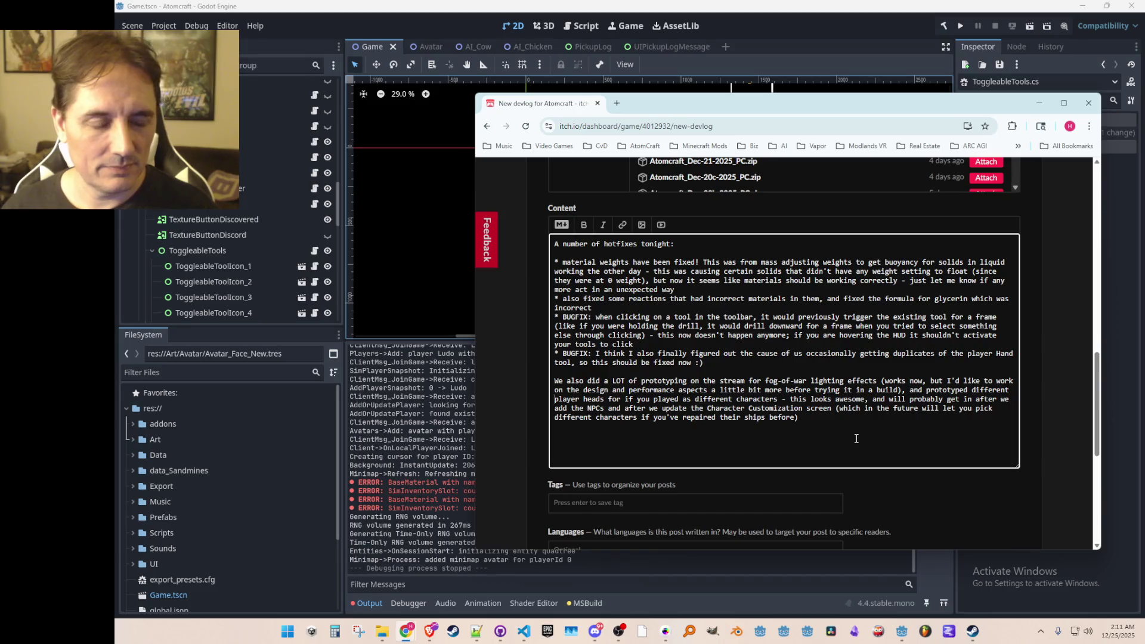
pyautogui.write('Tomor')
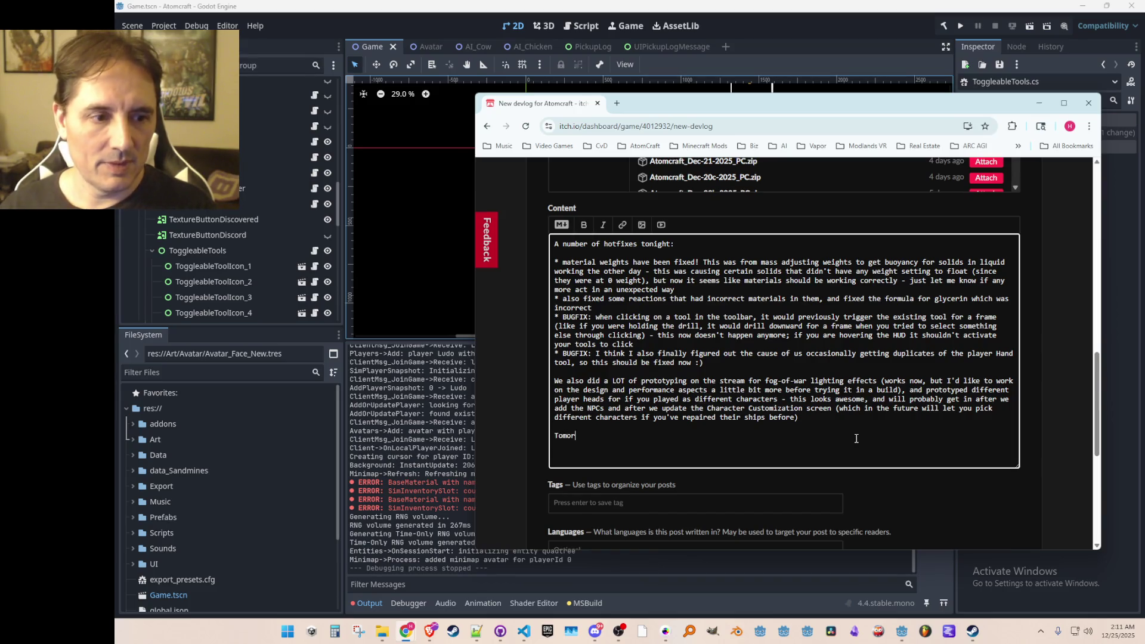
pyautogui.write('row the plan is to ')
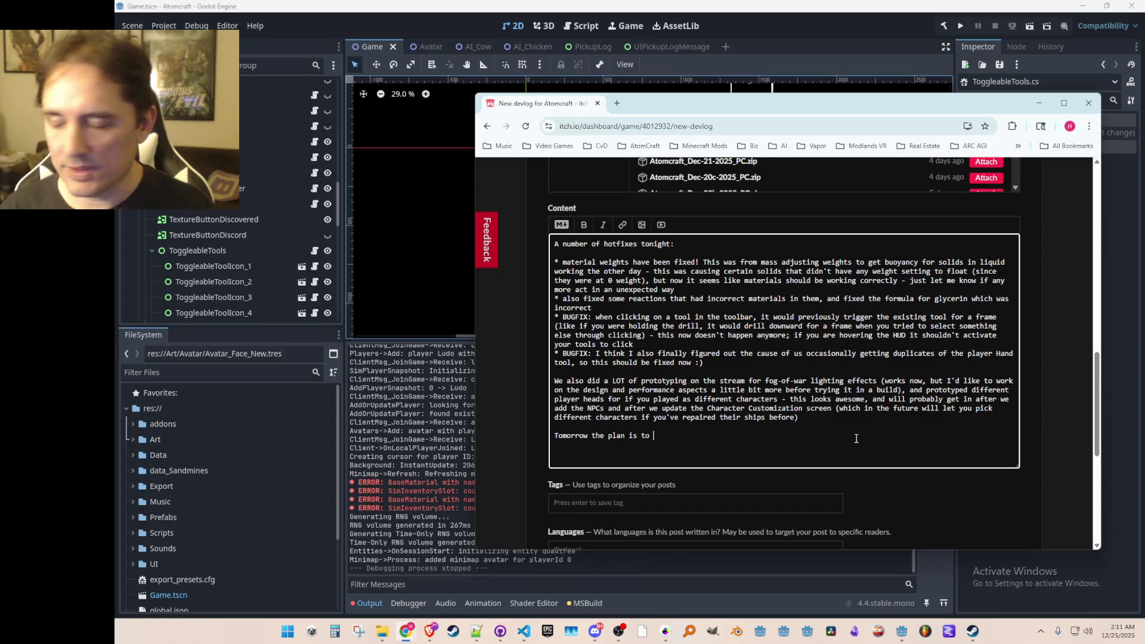
pyautogui.write('focusgetting NPCs in,')
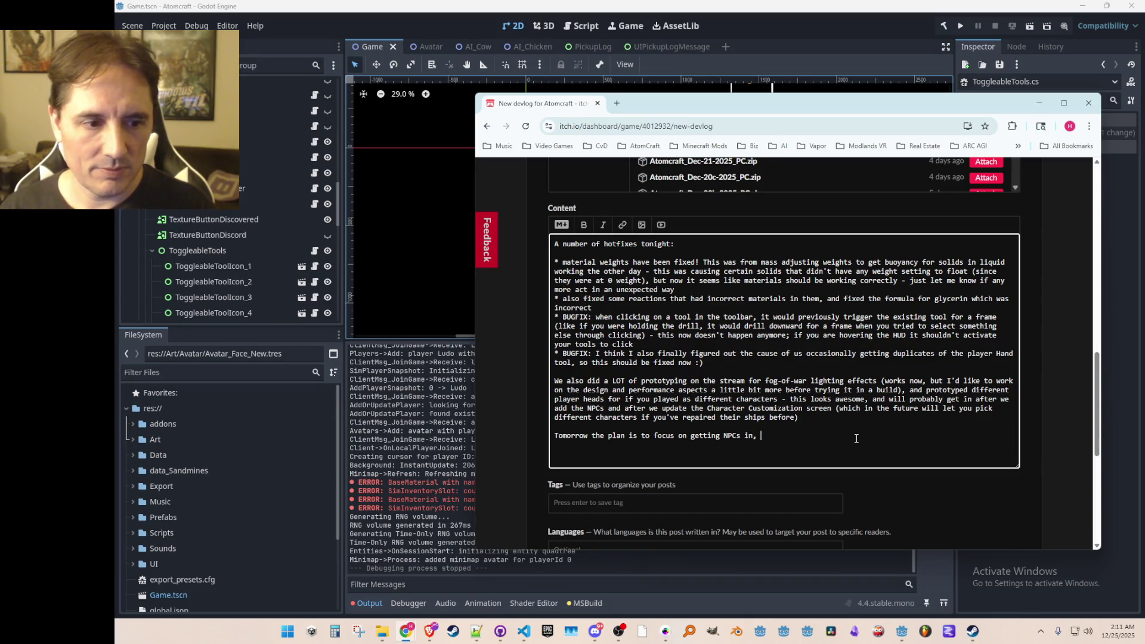
pyautogui.write("and I'll ")
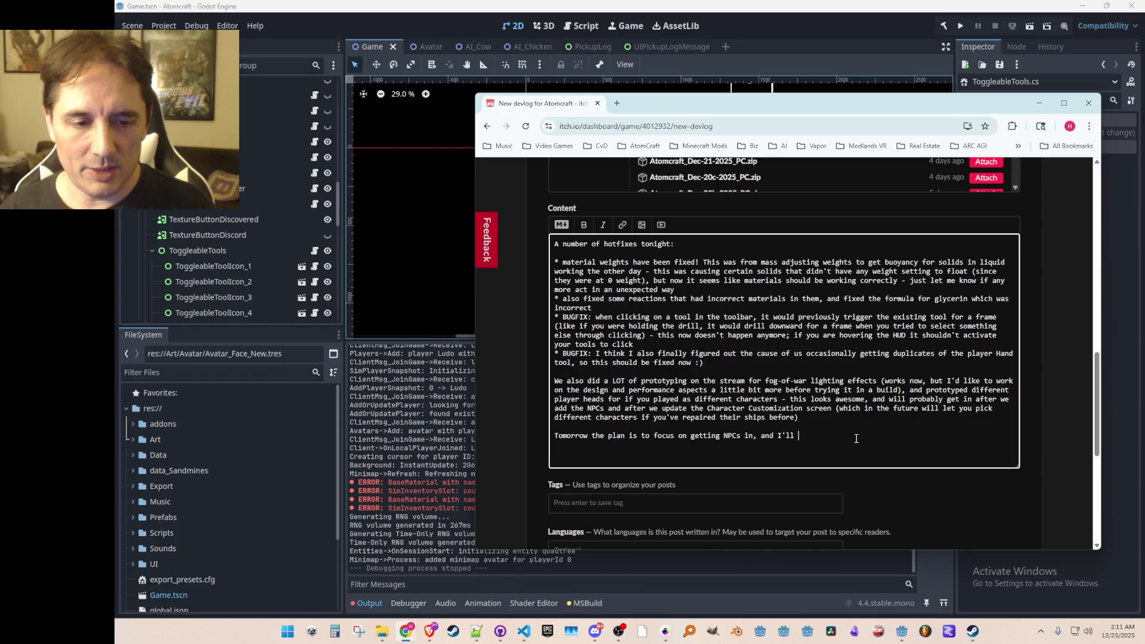
pyautogui.write('probably do a long d')
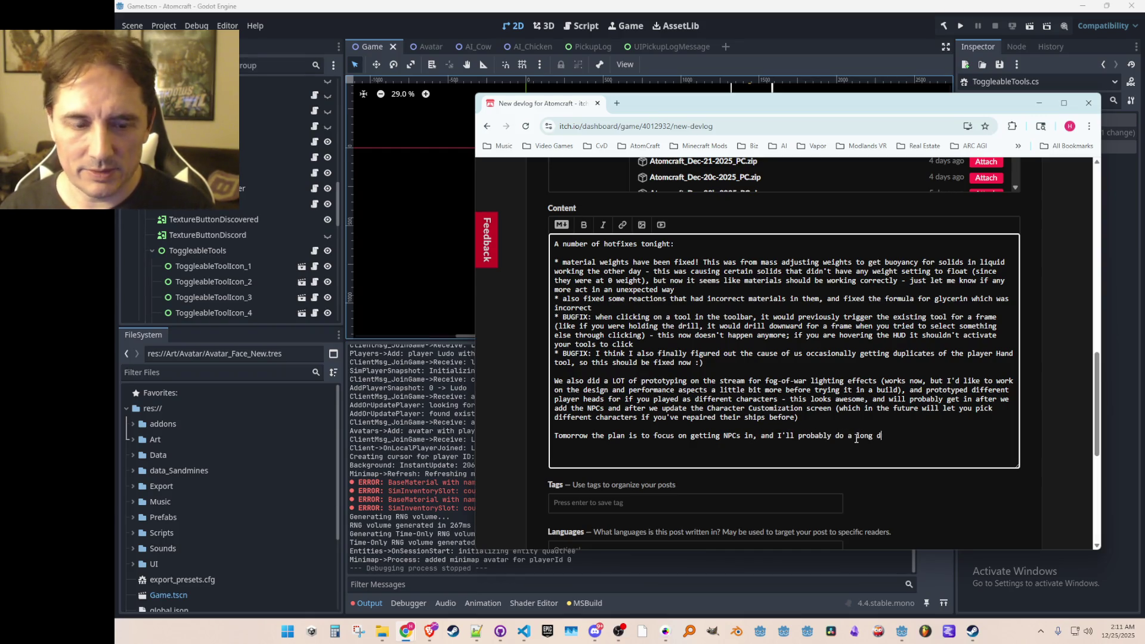
pyautogui.write('evstream to work on it. ')
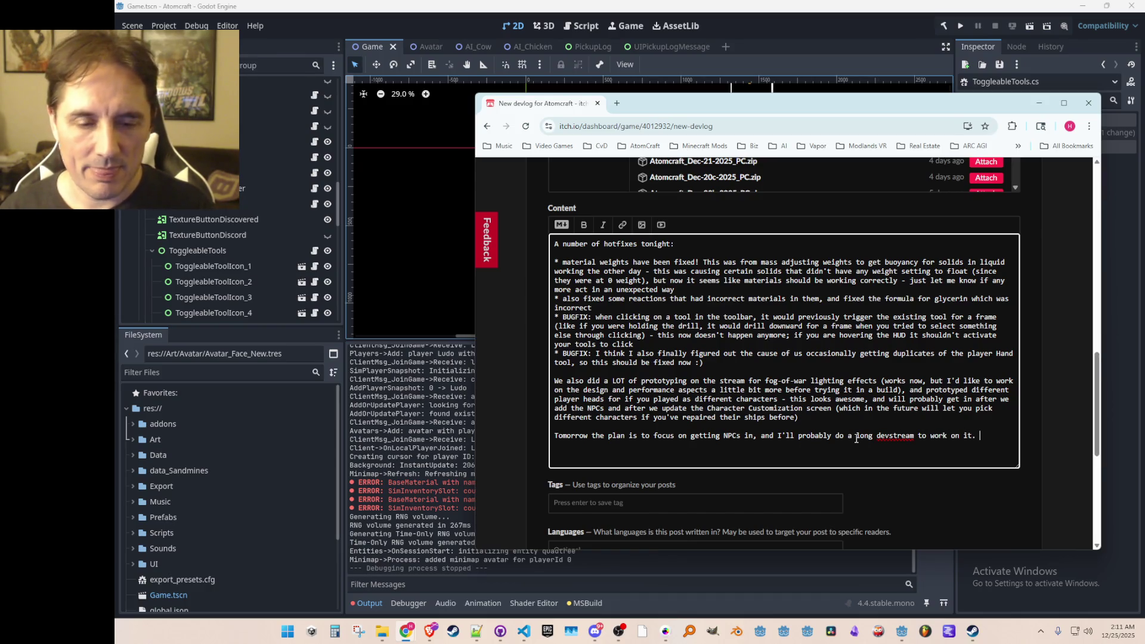
pyautogui.write(' :)')
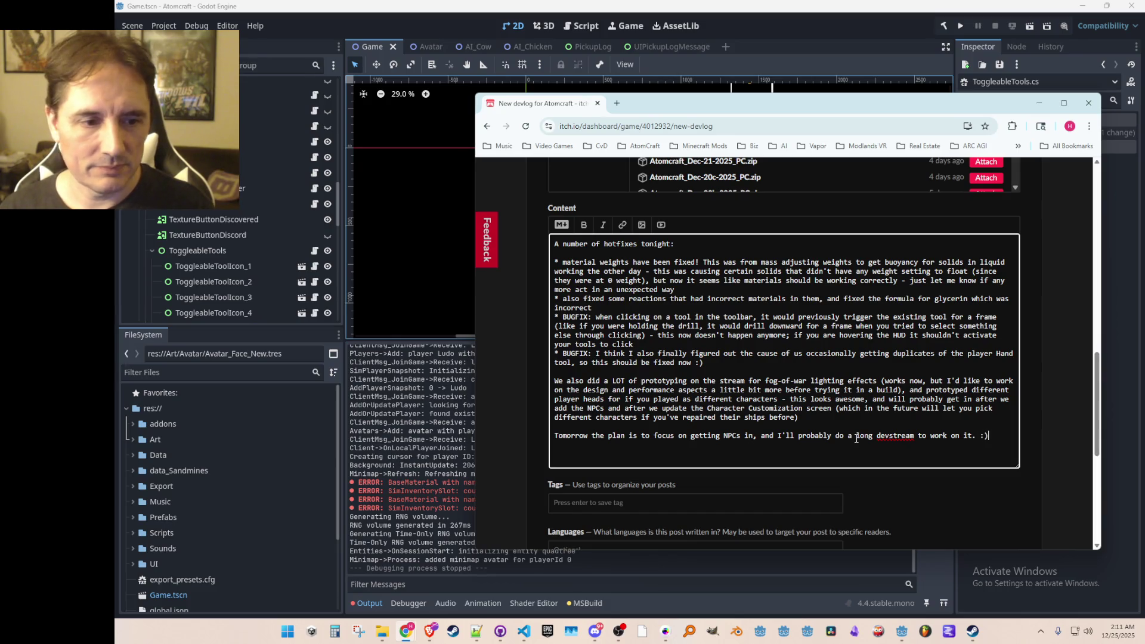
pyautogui.scroll(-5, 664, 285)
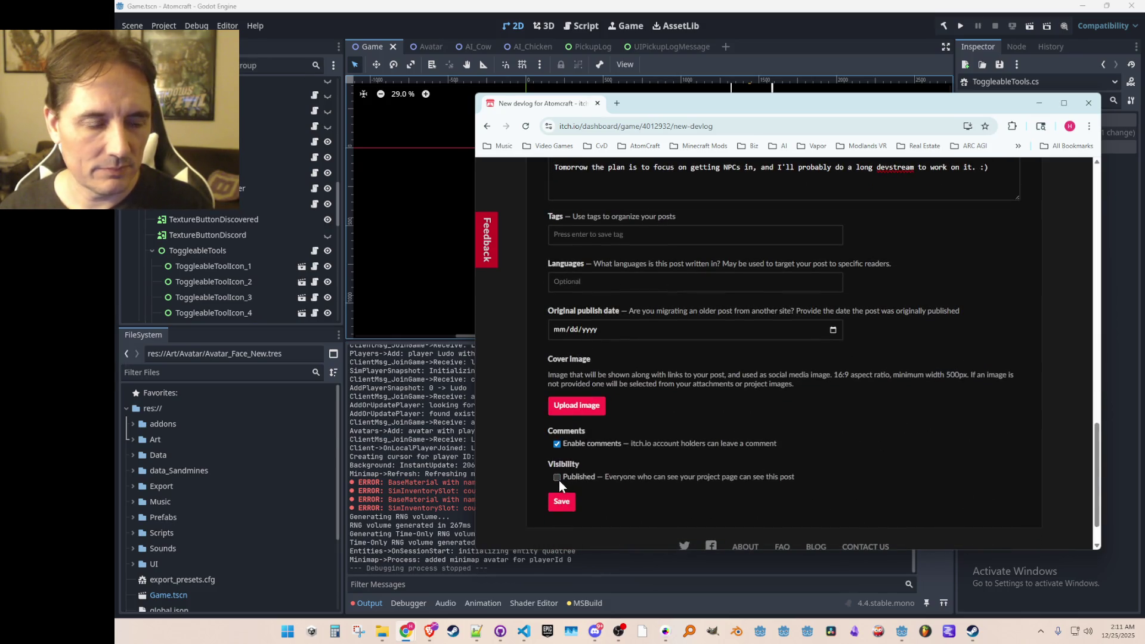
# Step: Publish the Hotfix Update 12-25-2025 devlog, review the live post, then switch back to Godot
pyautogui.click(564, 505)
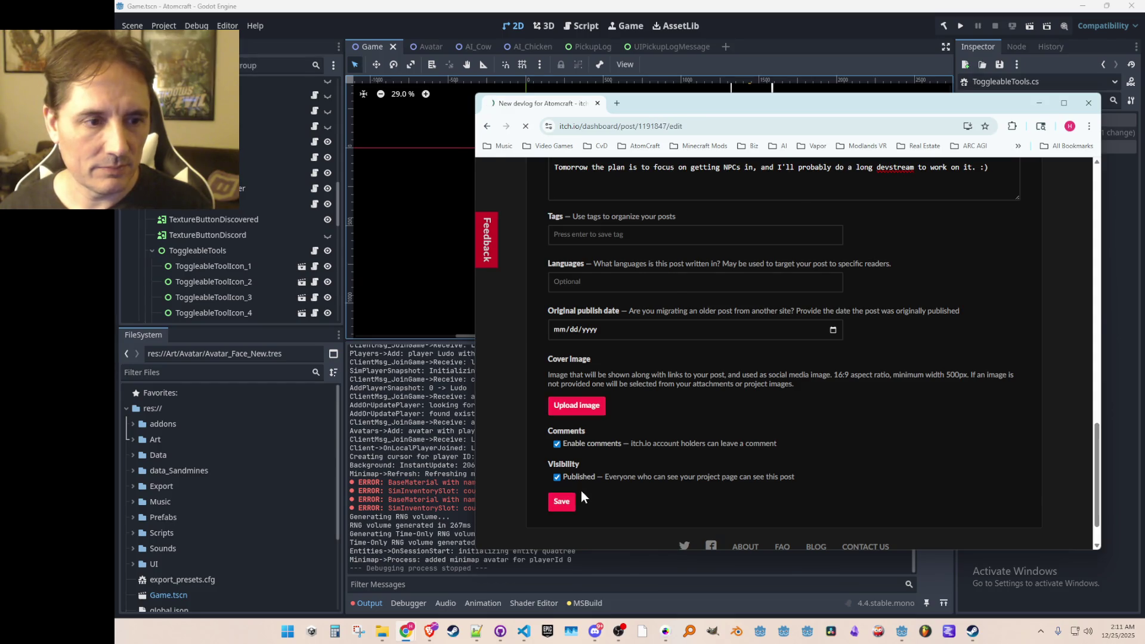
pyautogui.scroll(-10, 820, 310)
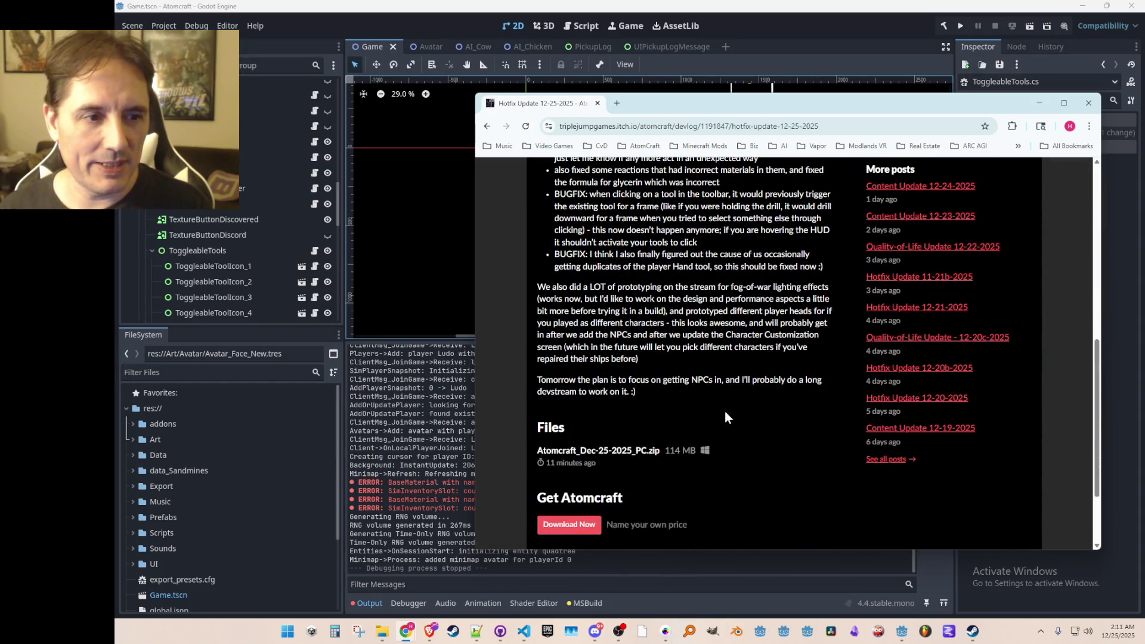
pyautogui.scroll(5, 721, 364)
pyautogui.scroll(5, 720, 360)
pyautogui.hotkey('alt', 'Tab')
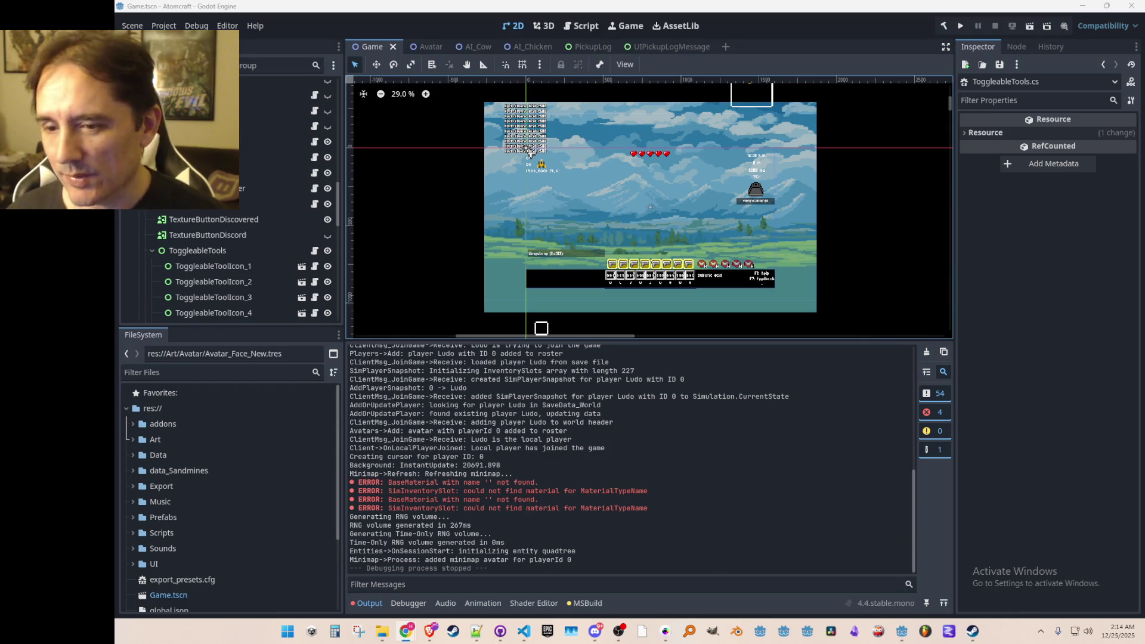
# Step: Lower the Output panel splitter to enlarge the 2D viewport, then save Game.tscn
pyautogui.moveTo(687, 337)
pyautogui.mouseDown()
pyautogui.moveTo(682, 403)
pyautogui.moveTo(685, 364)
pyautogui.mouseUp()
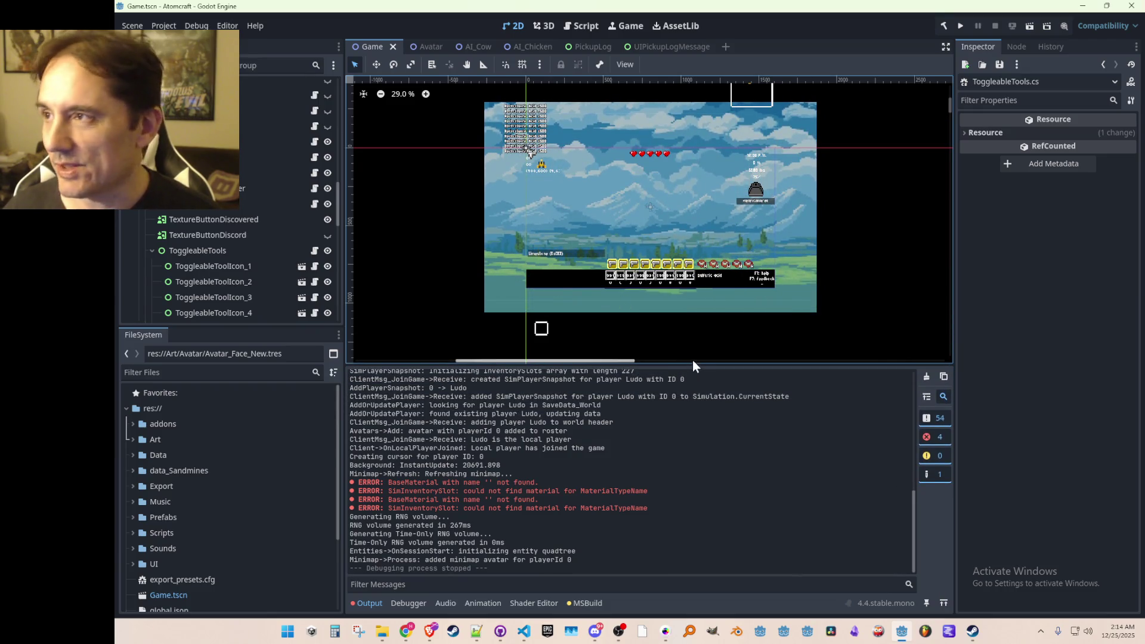
pyautogui.hotkey('ctrl', 's')
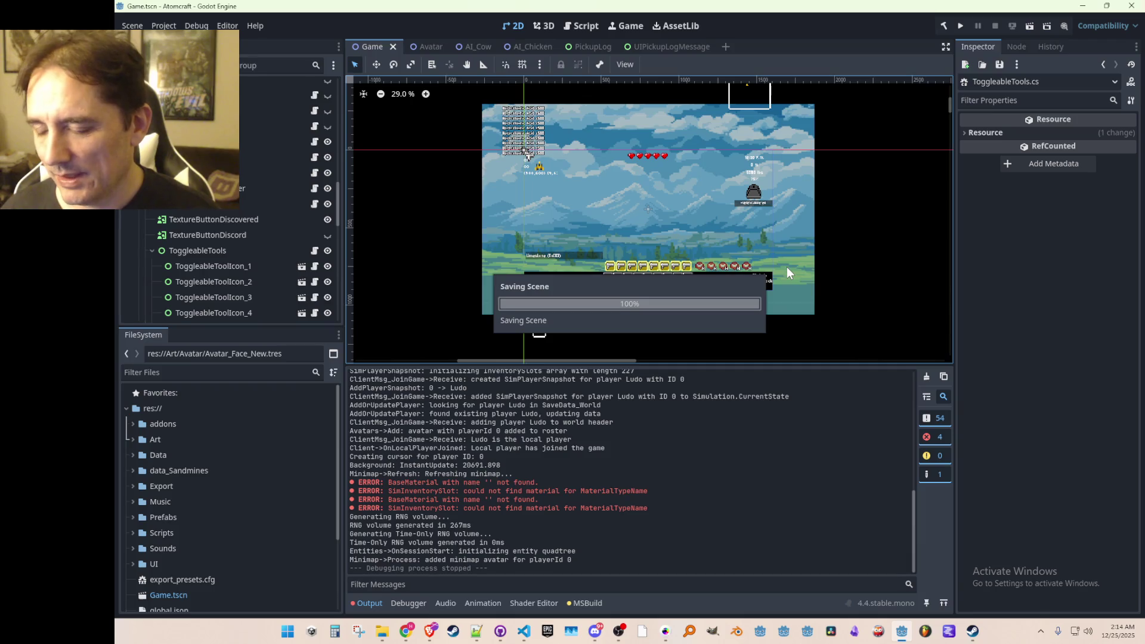